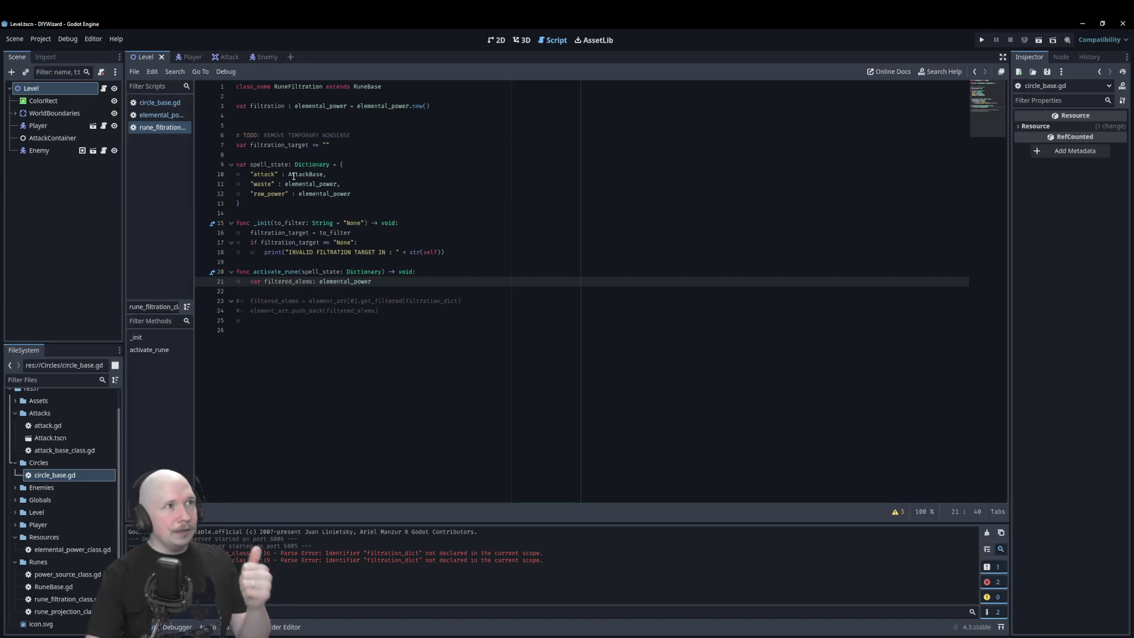
Type a partial 'const' declaration on the empty line 4 of rune_filtration_class.gd.
left_click(264, 120)
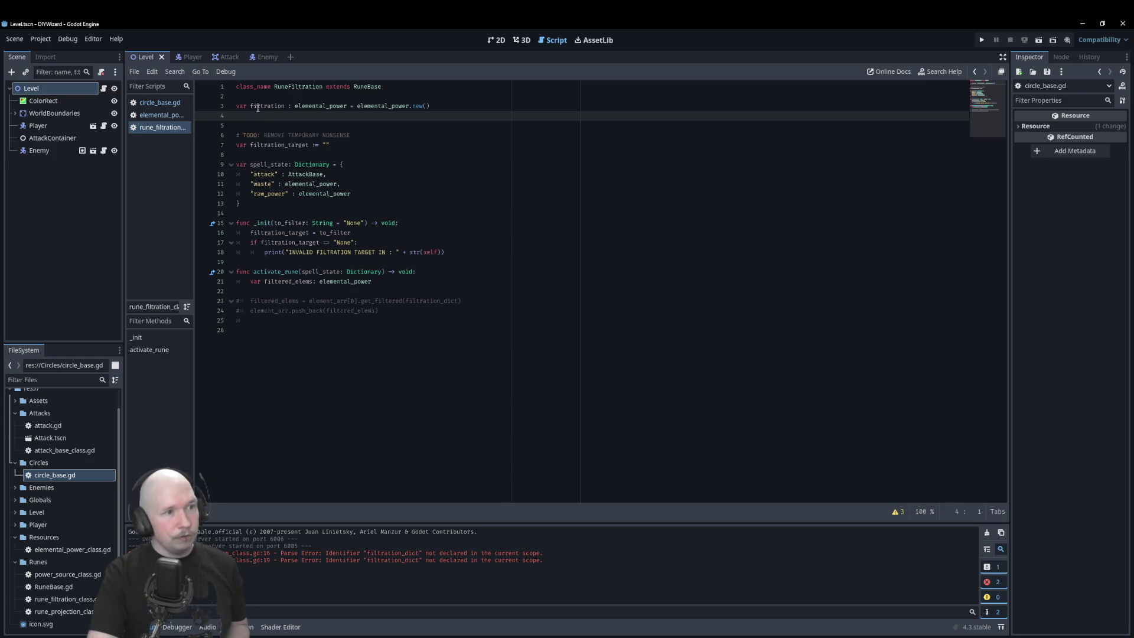
type("onst")
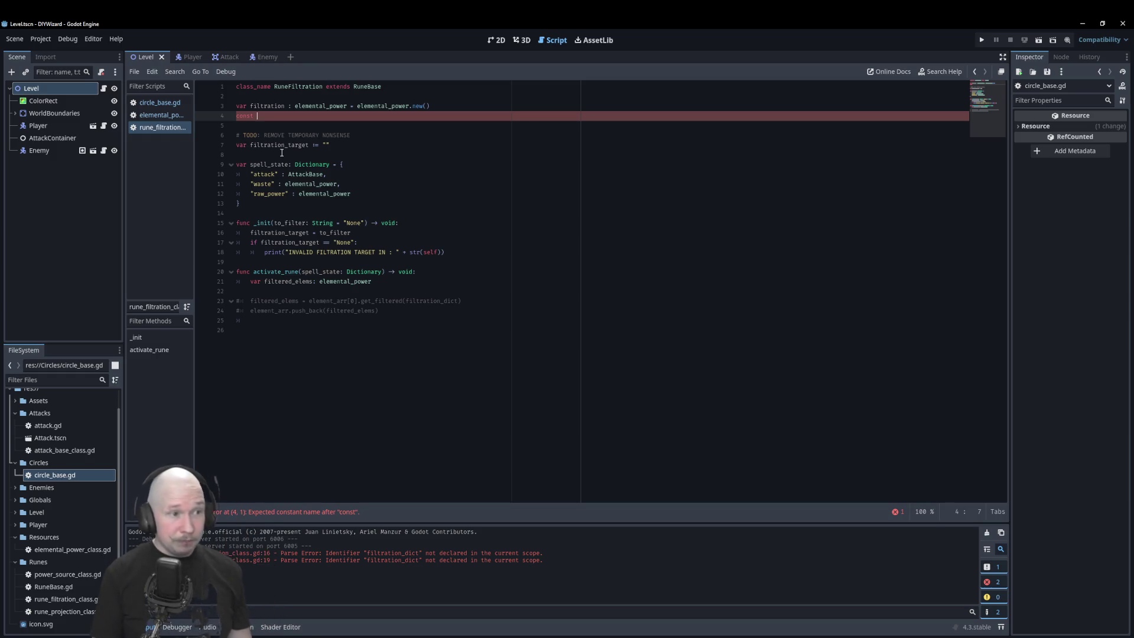
type("0010")
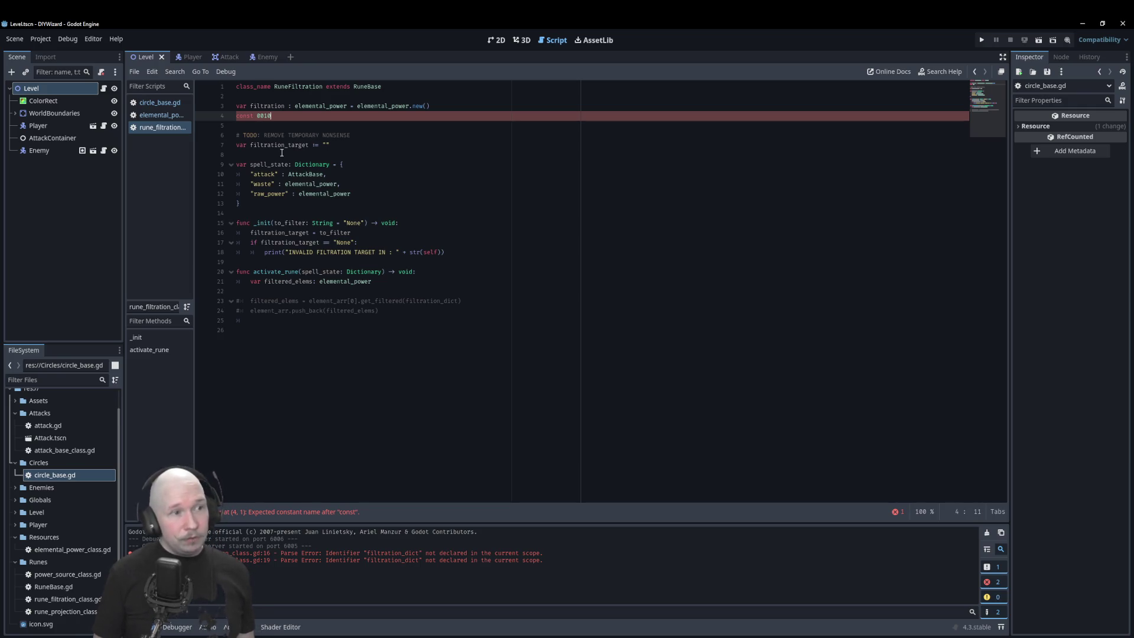
type(" 0000 ")
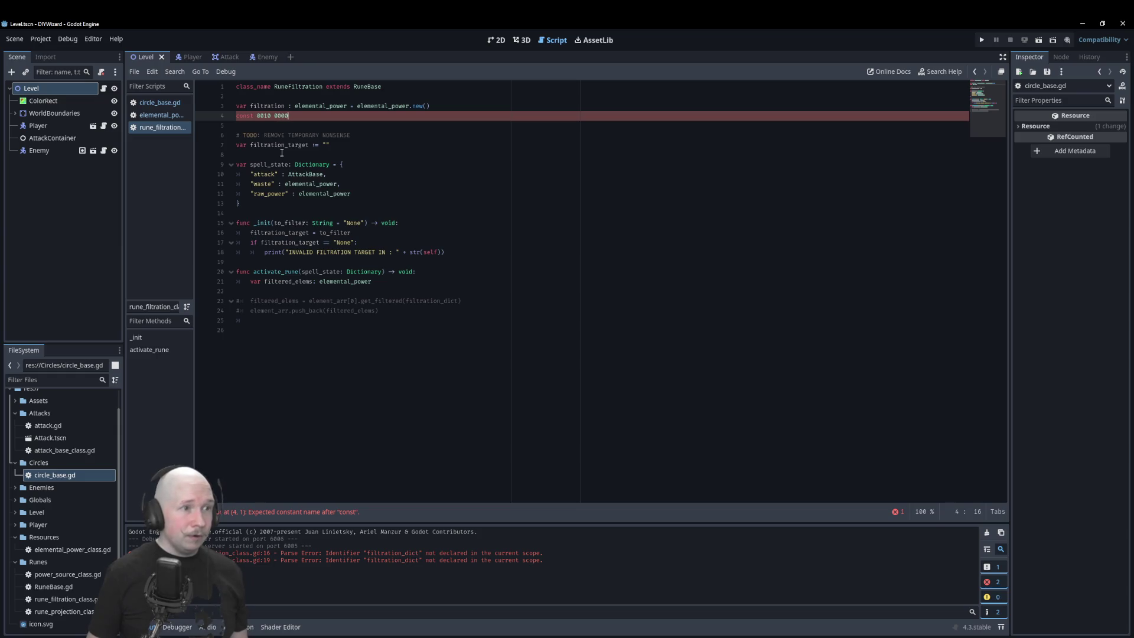
type("0001")
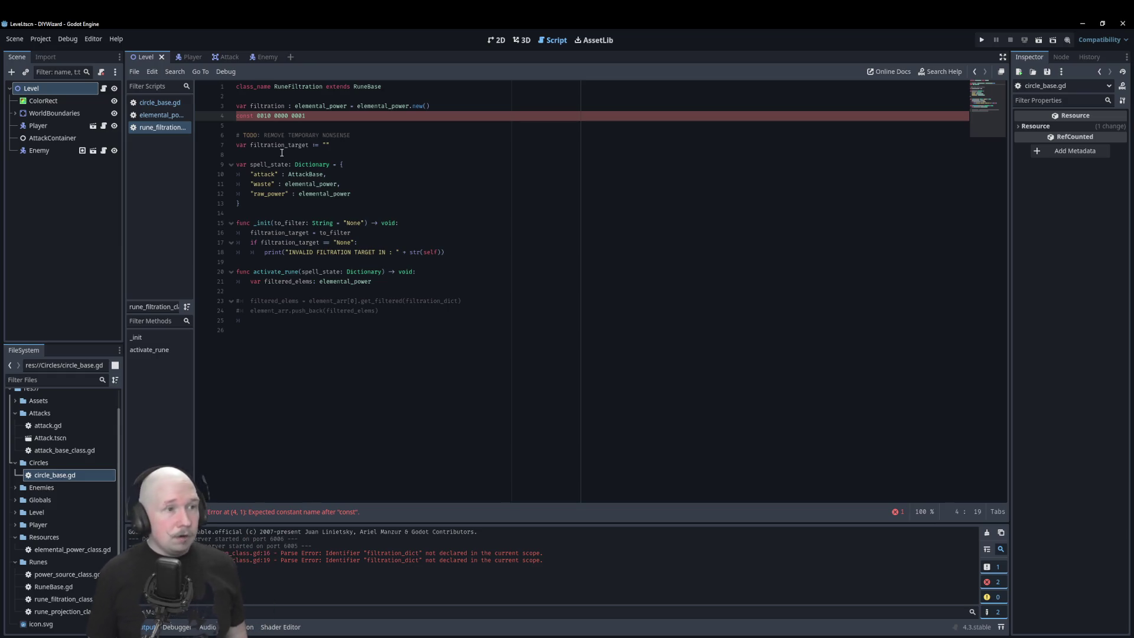
key("Left")
key("Left")
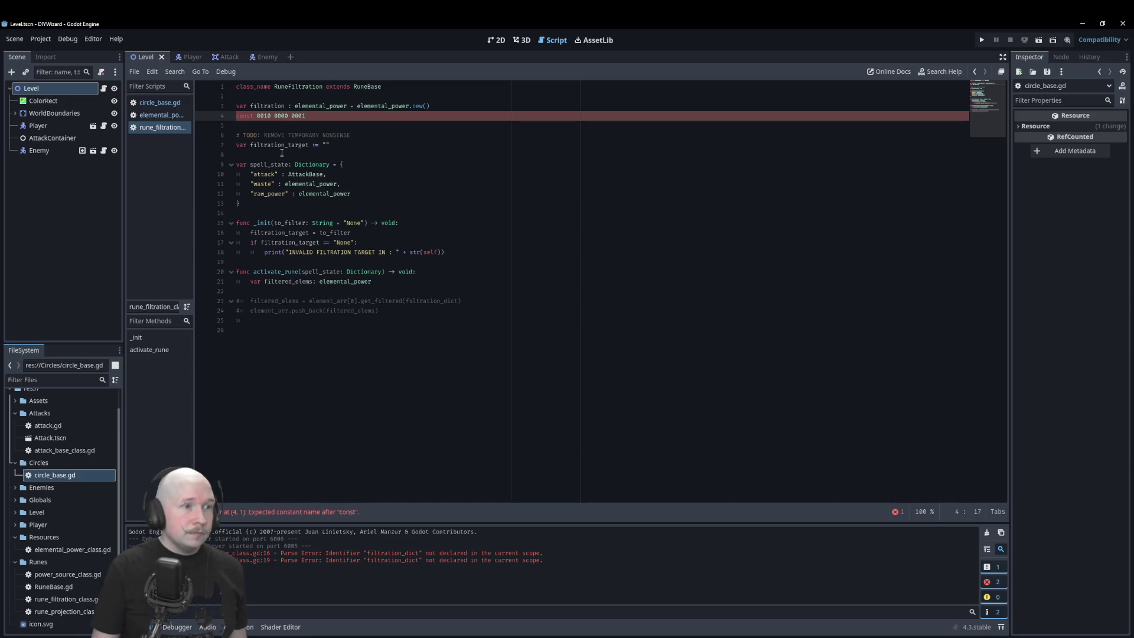
key("shift+Home")
key("BackSpace")
left_click(359, 291)
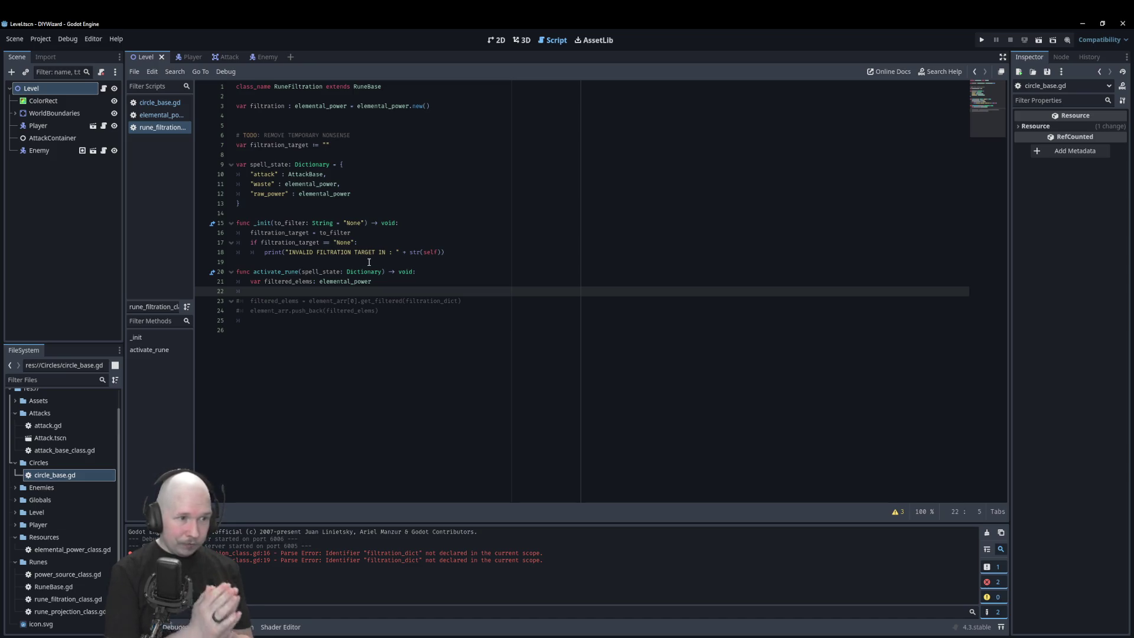
key("Up")
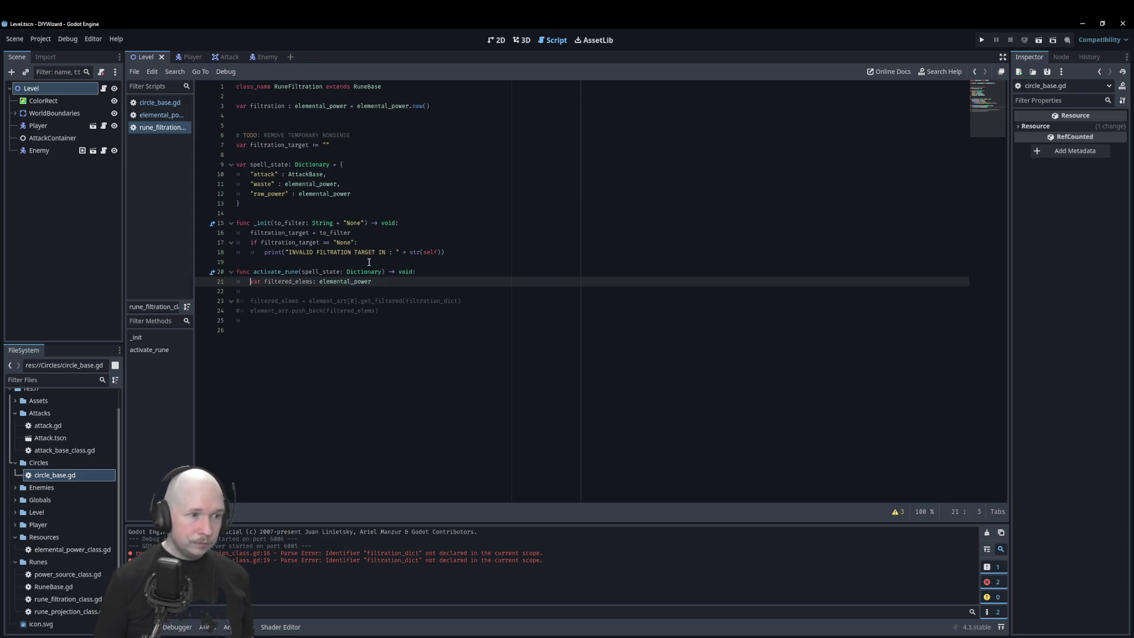
Replace the filtered_elems line with 'var filter_dict : Dictionary = filtration.get_elements()'.
key("BackSpace")
key("BackSpace")
key("BackSpace")
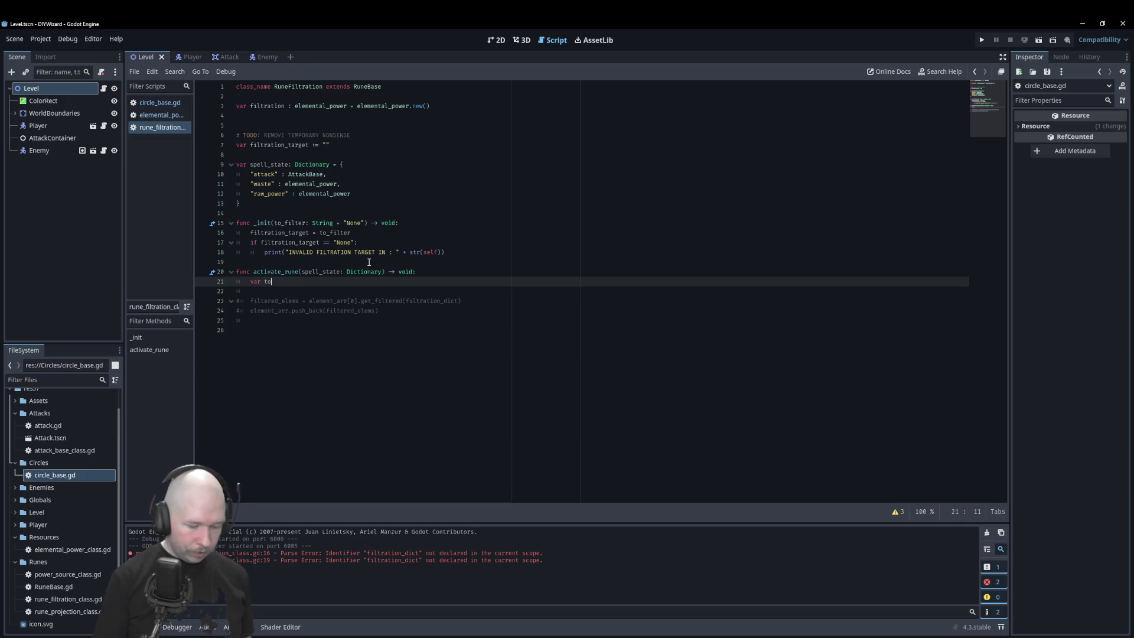
type("filter")
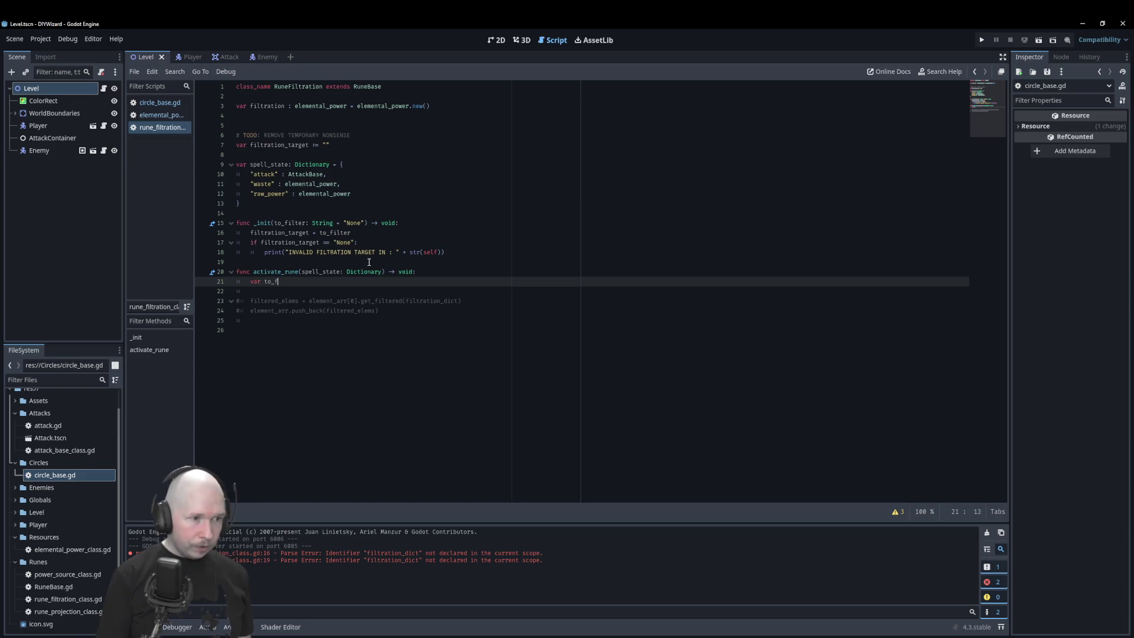
type("filter")
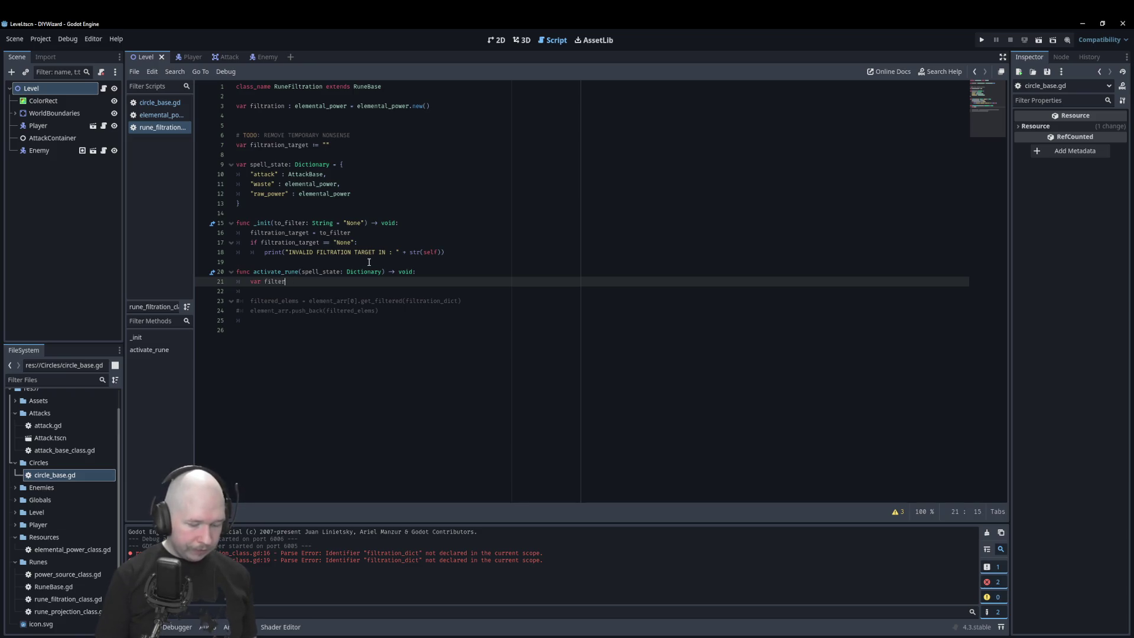
type("dict : Di")
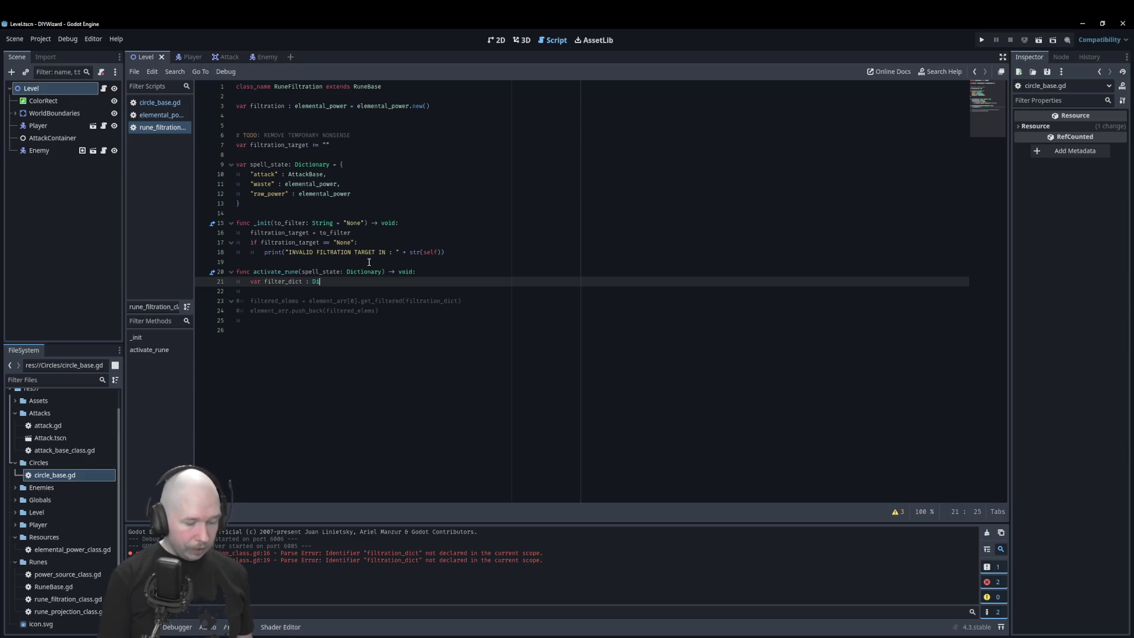
type("ct")
key("Return")
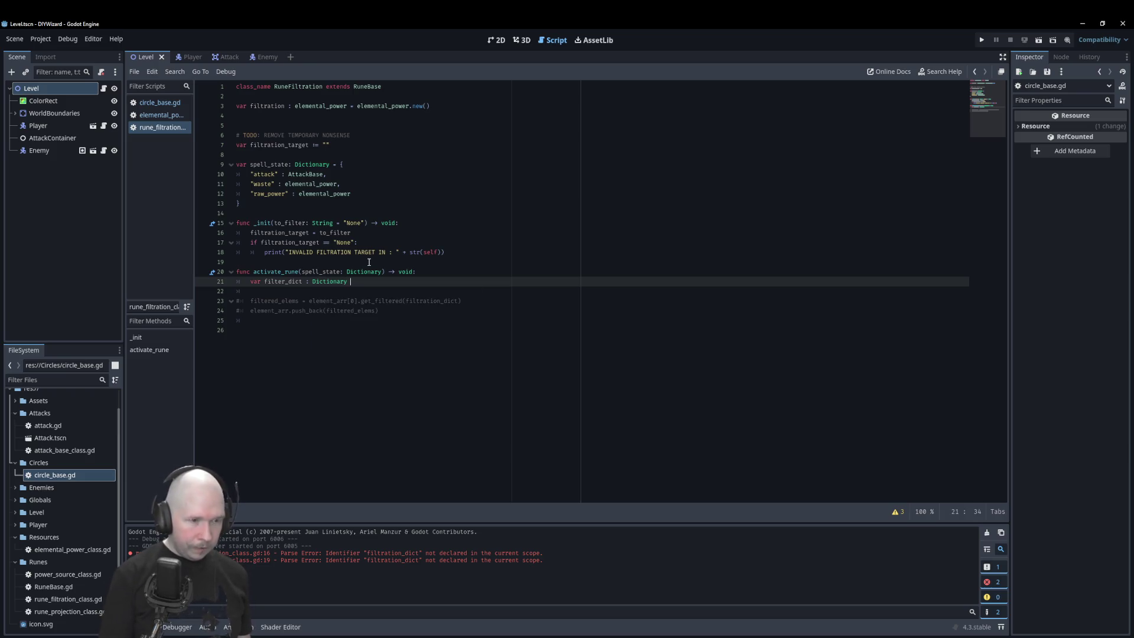
key("ctrl+space")
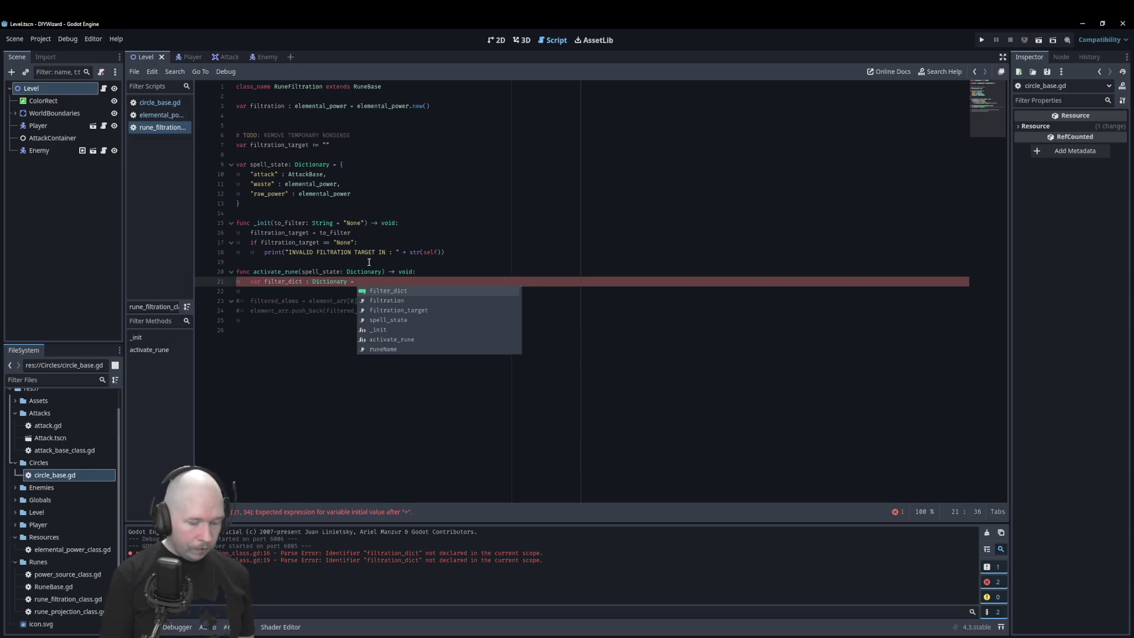
type("filt")
type("r")
key("Return")
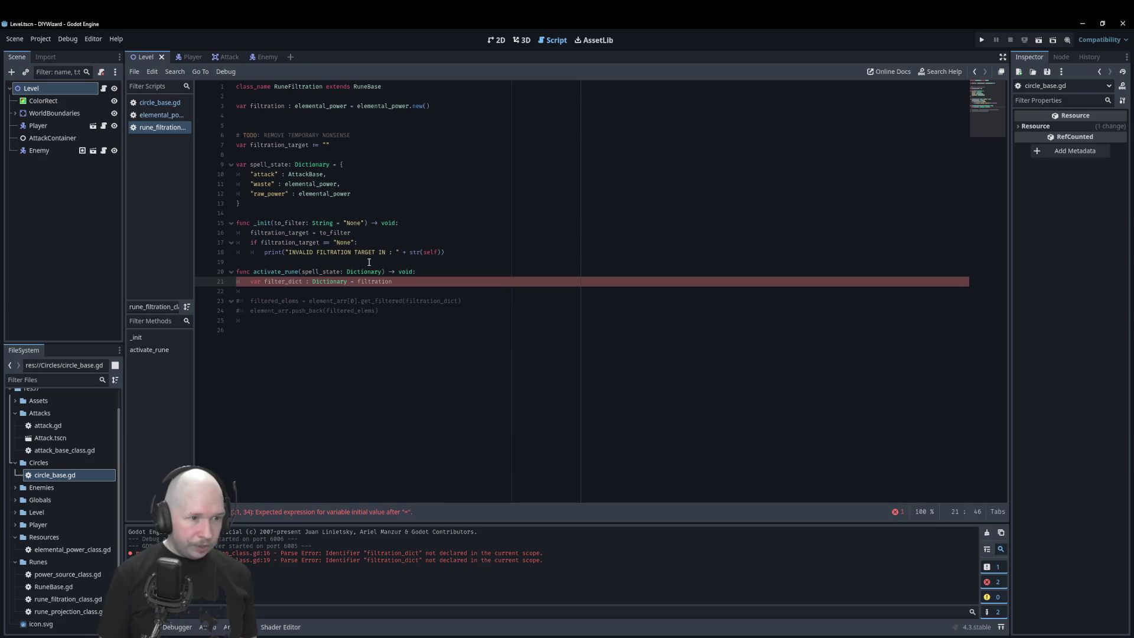
type(".get")
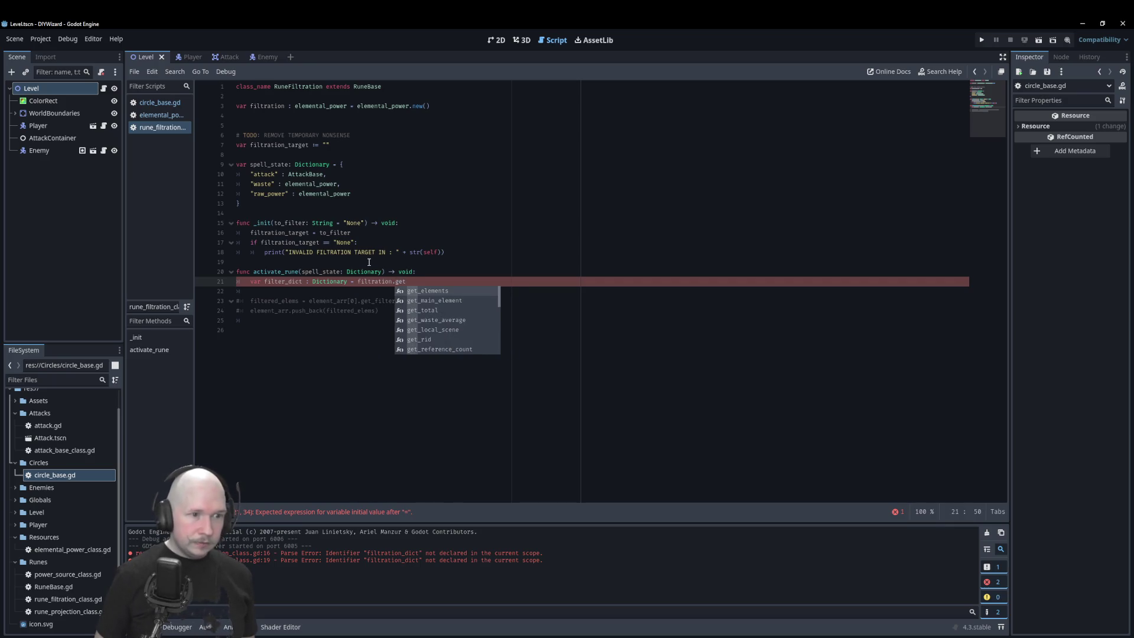
key("Return")
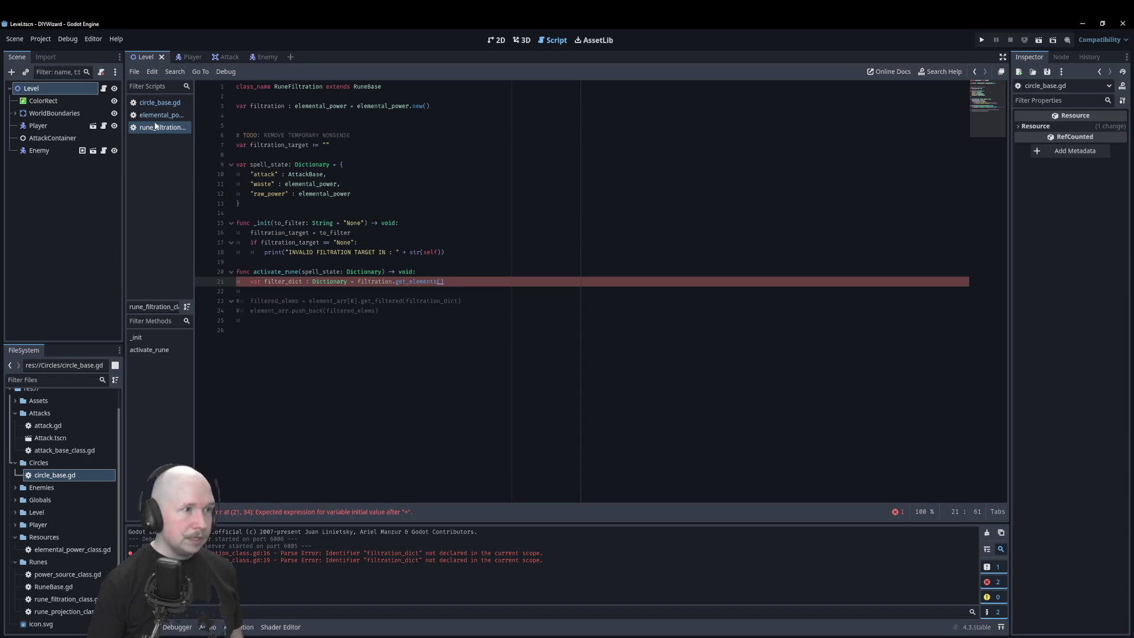
Confirm in the elemental power script that get_elements returns the _elemental_power Dictionary.
left_click(157, 117)
double_click(278, 330)
left_click(307, 349)
double_click(334, 330)
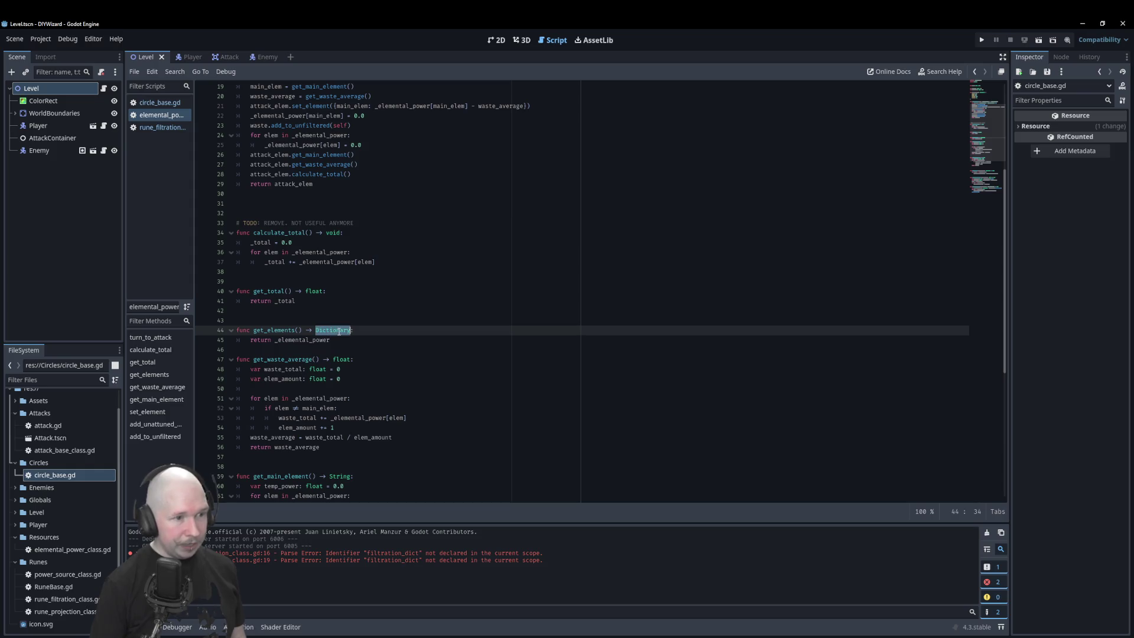
double_click(276, 342)
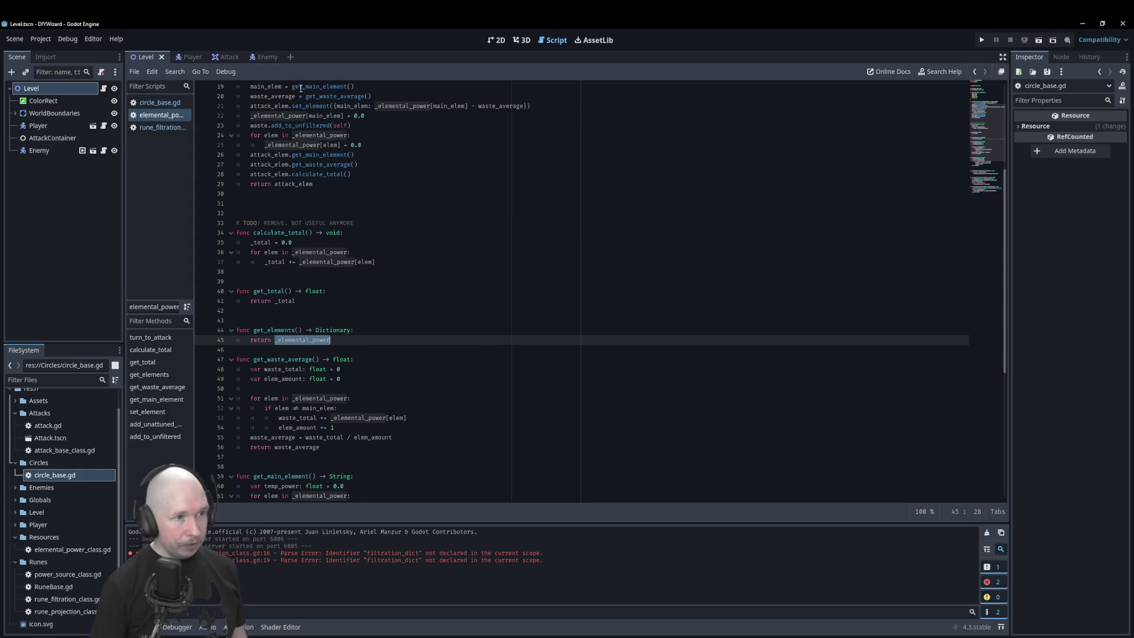
left_click(150, 128)
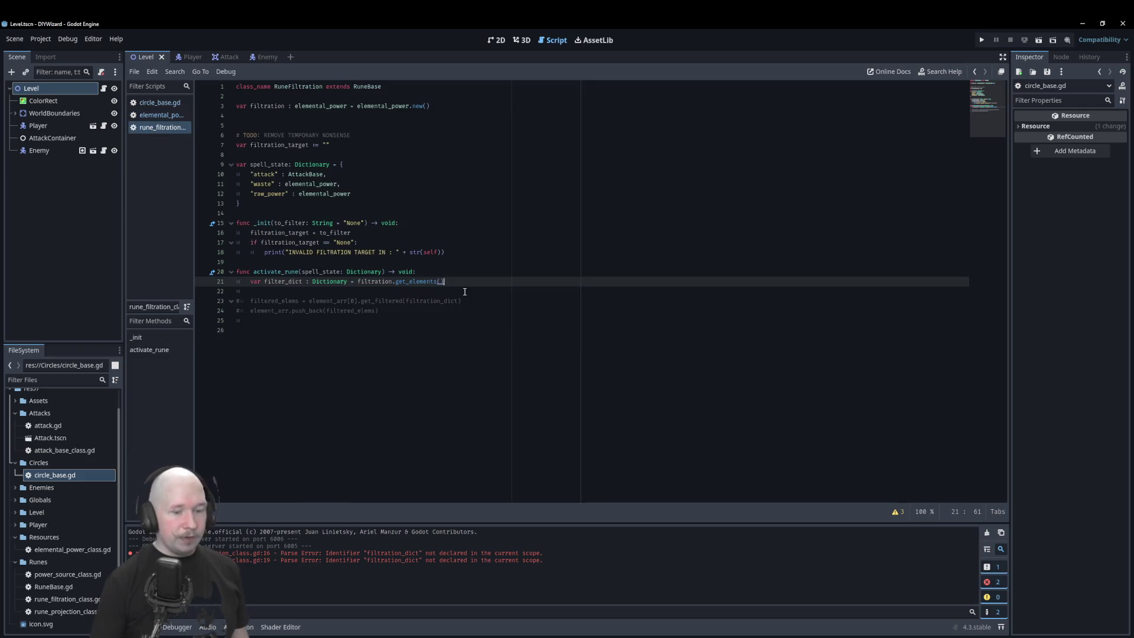
key("Return")
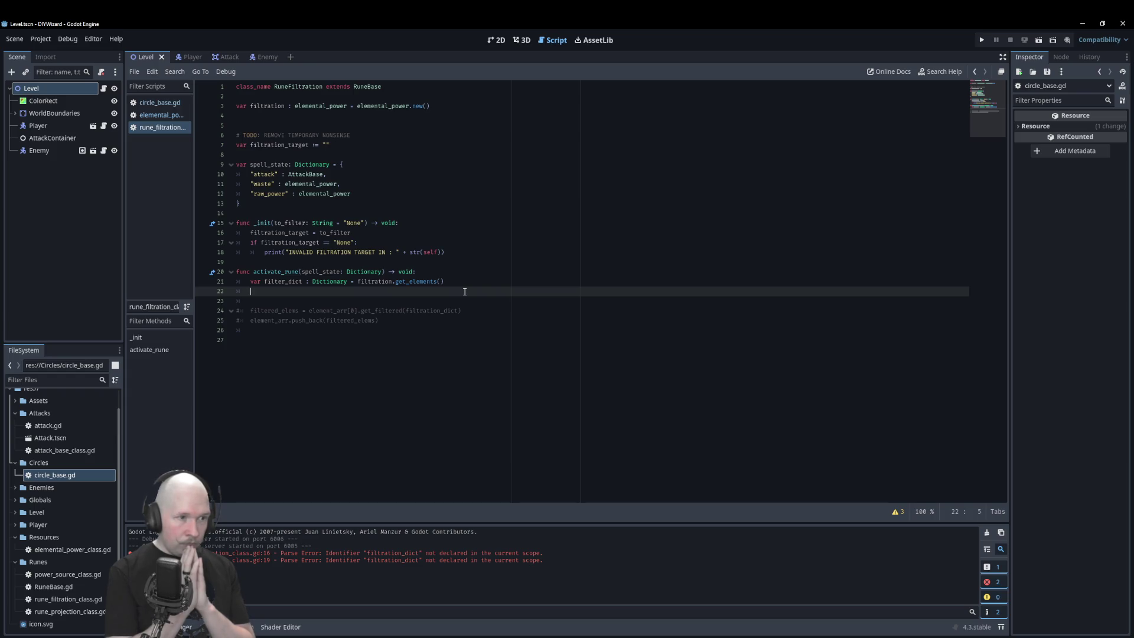
Declare 'var power_dict : Dictionary = spell_state["raw_power"].get_elements()' on line 22.
type("var power")
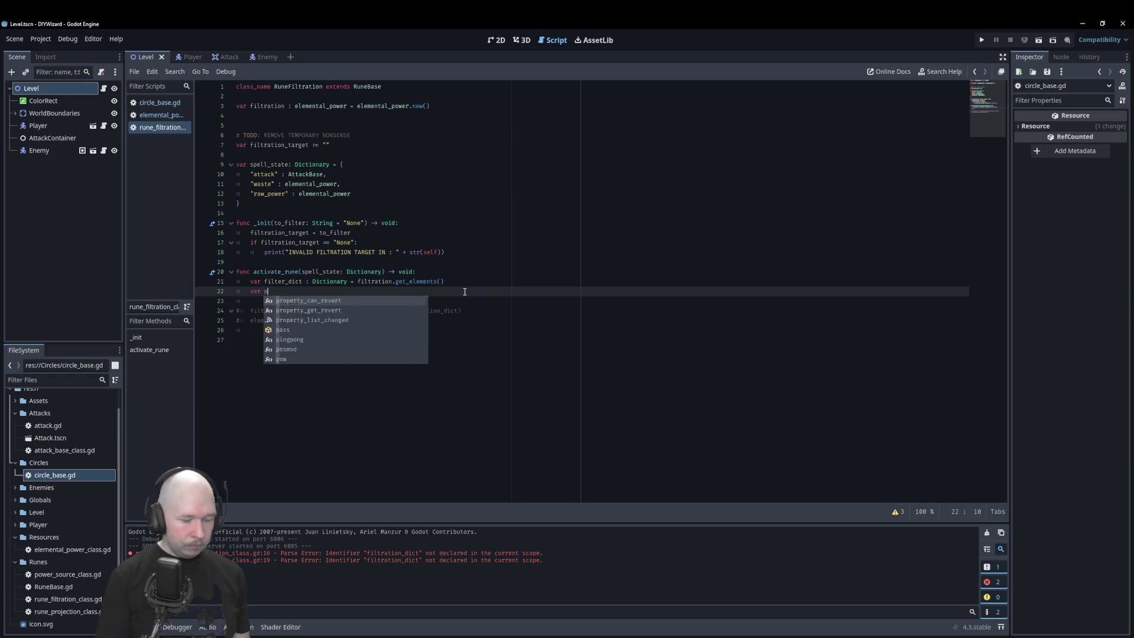
type(":")
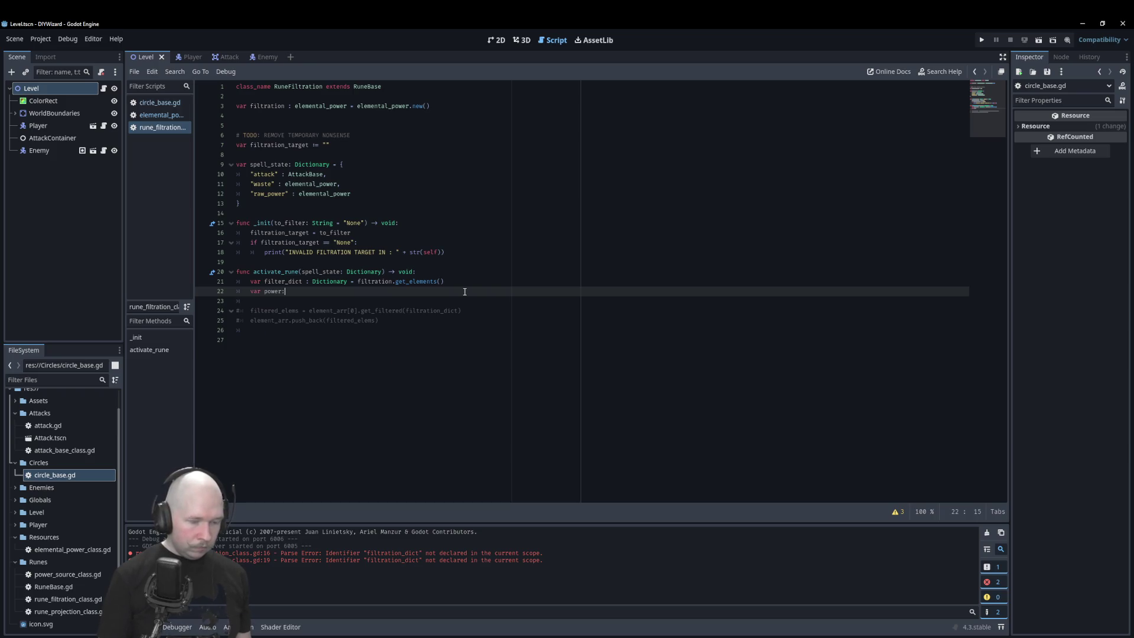
type("di")
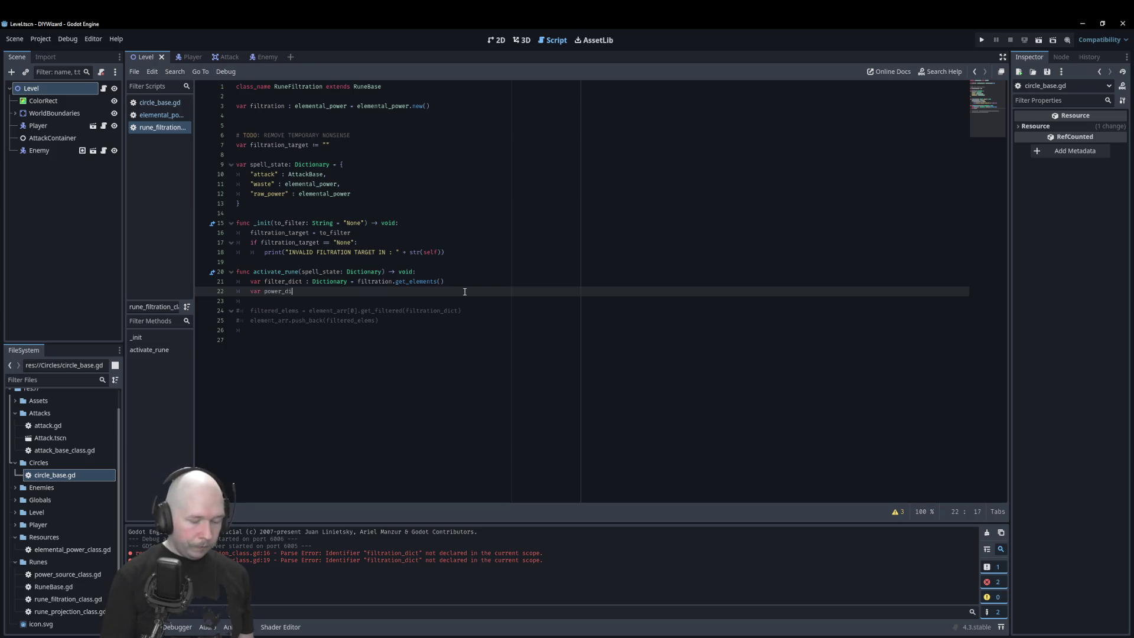
type("ct :")
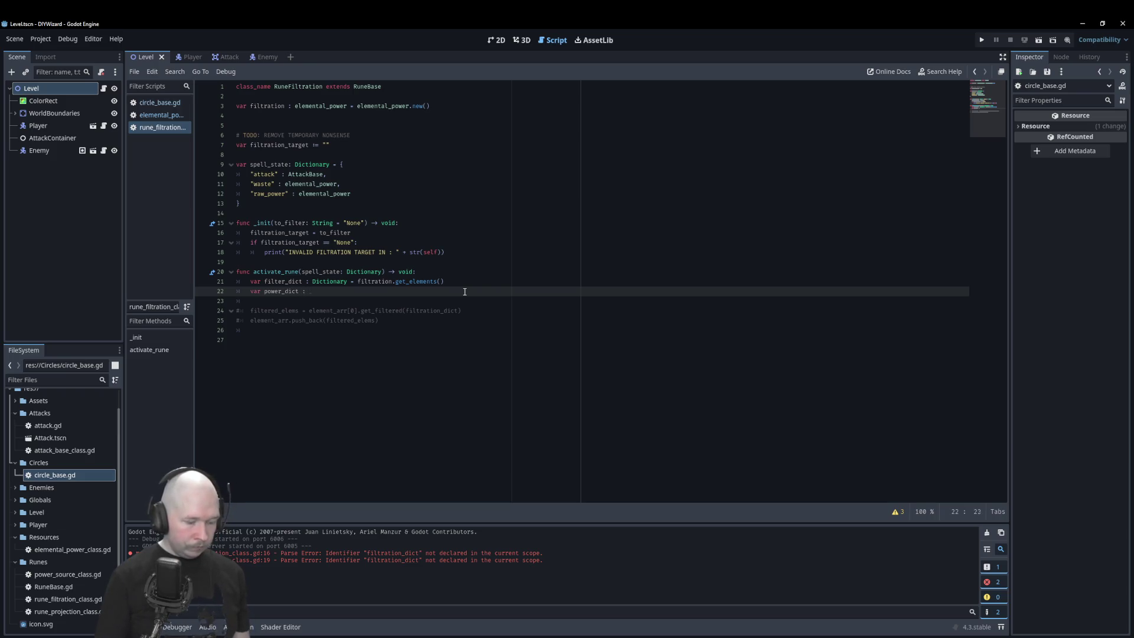
type("Dic")
key("Return")
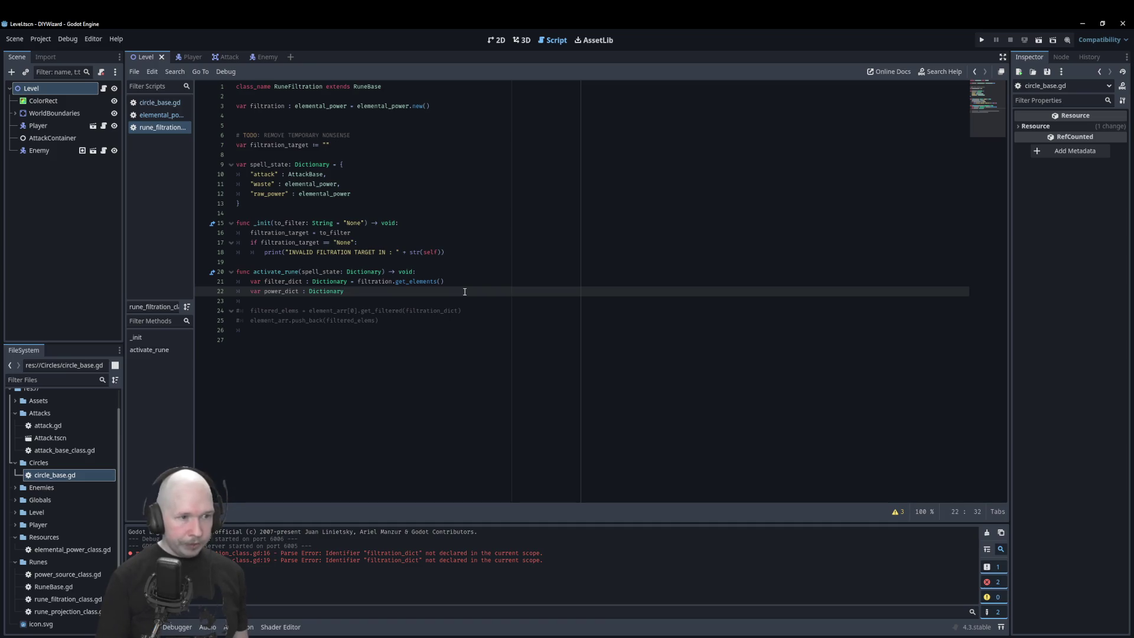
type("spel")
key("Return")
type("[")
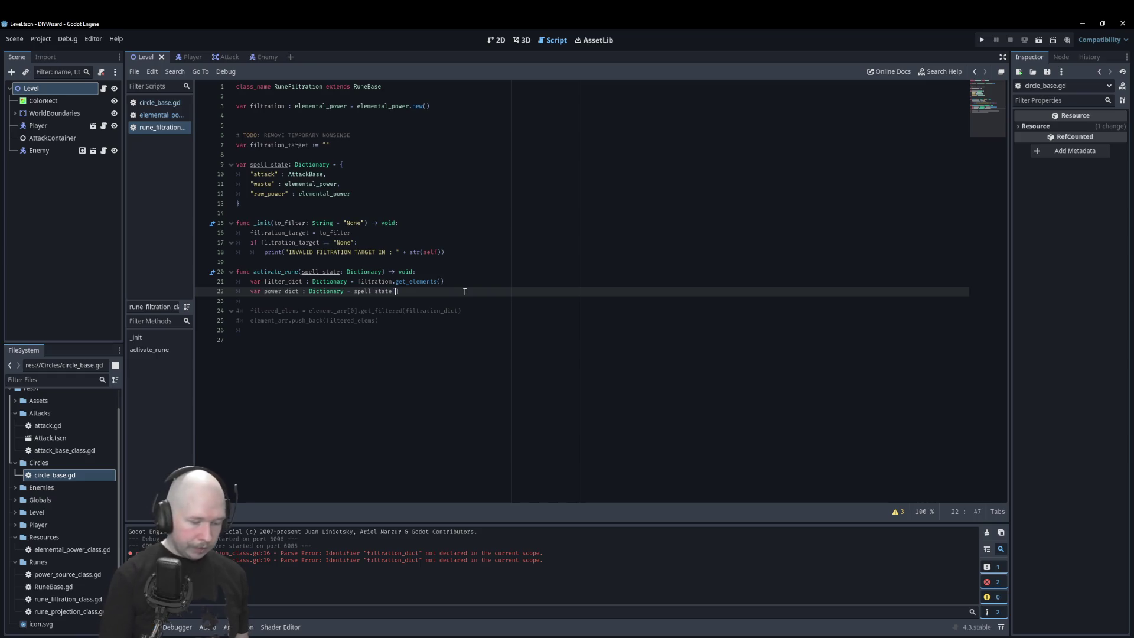
type("\"")
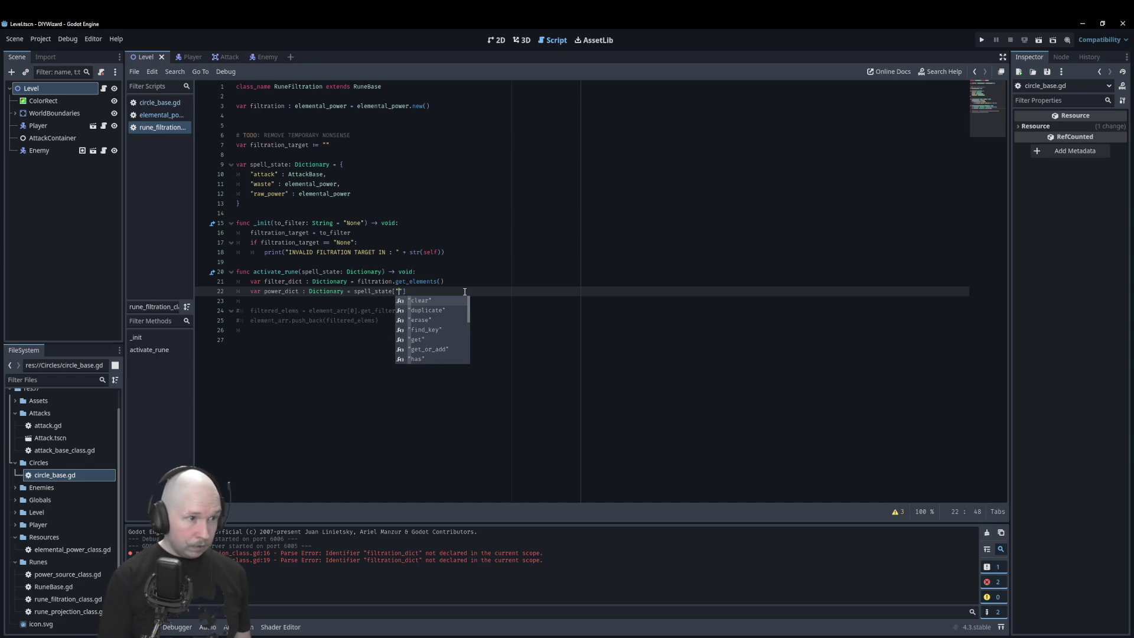
type("raw_power\"")
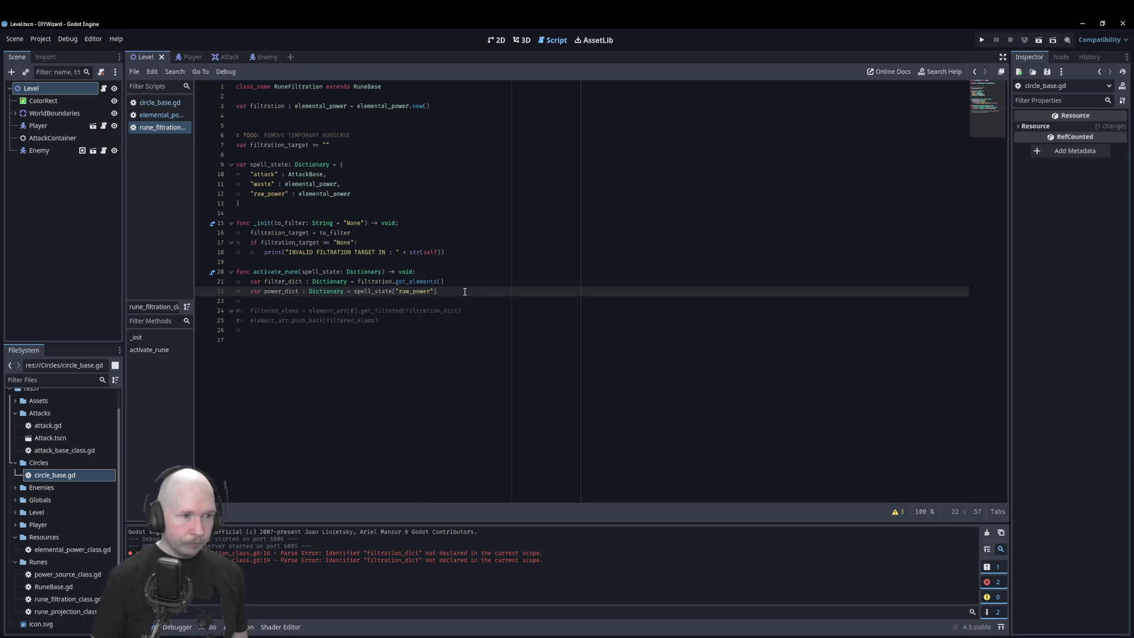
type("].get_")
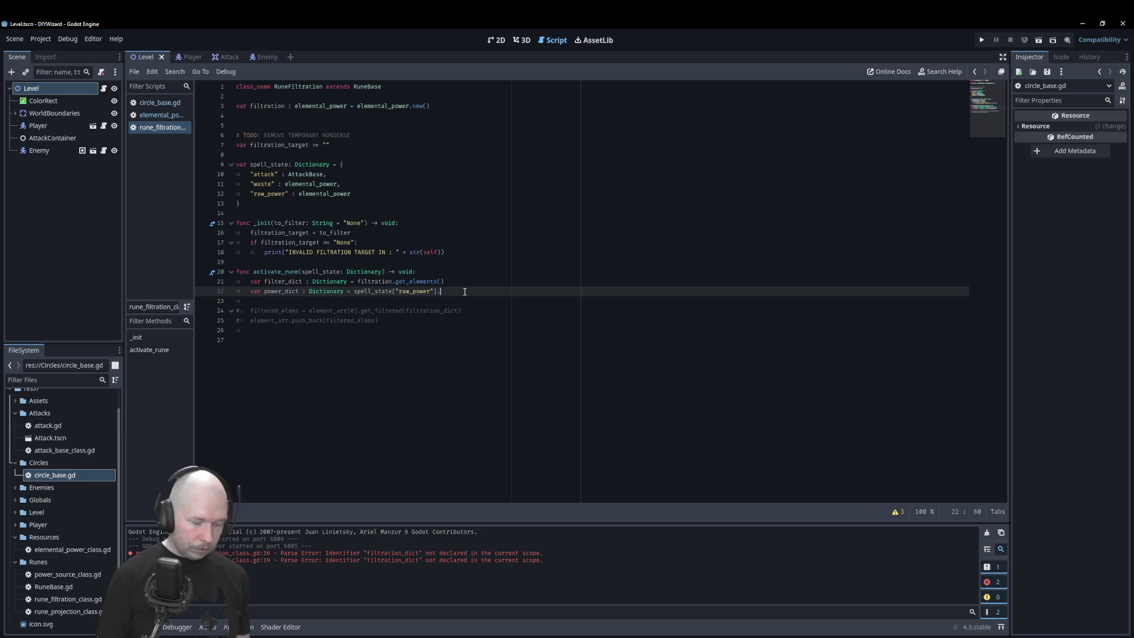
type("elements(")
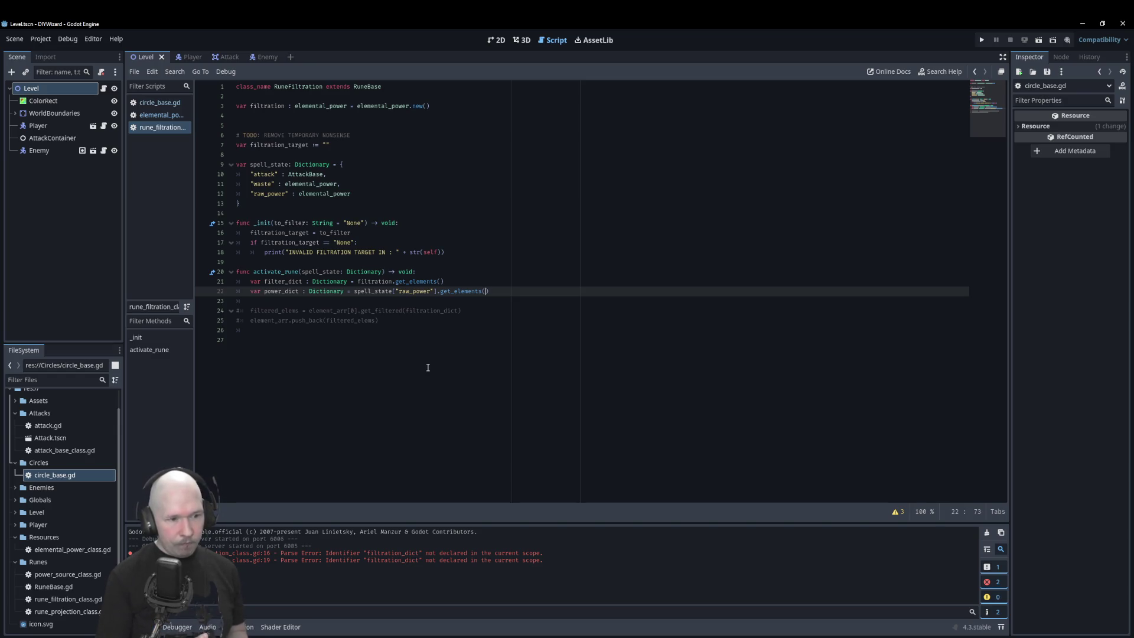
key("Right")
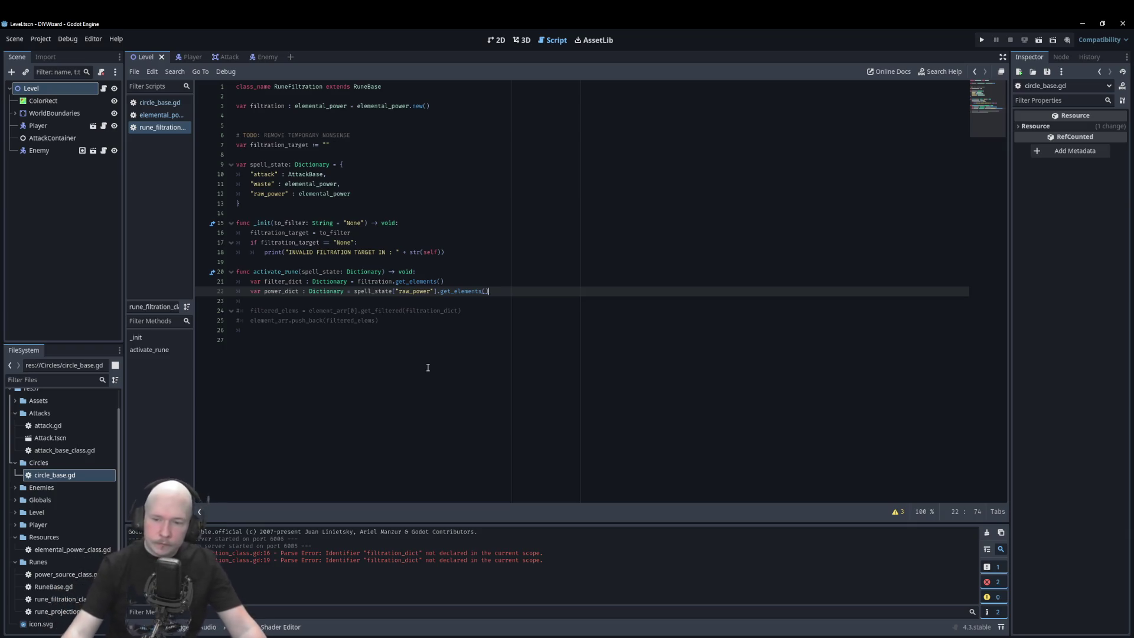
left_click(325, 291, "ctrl")
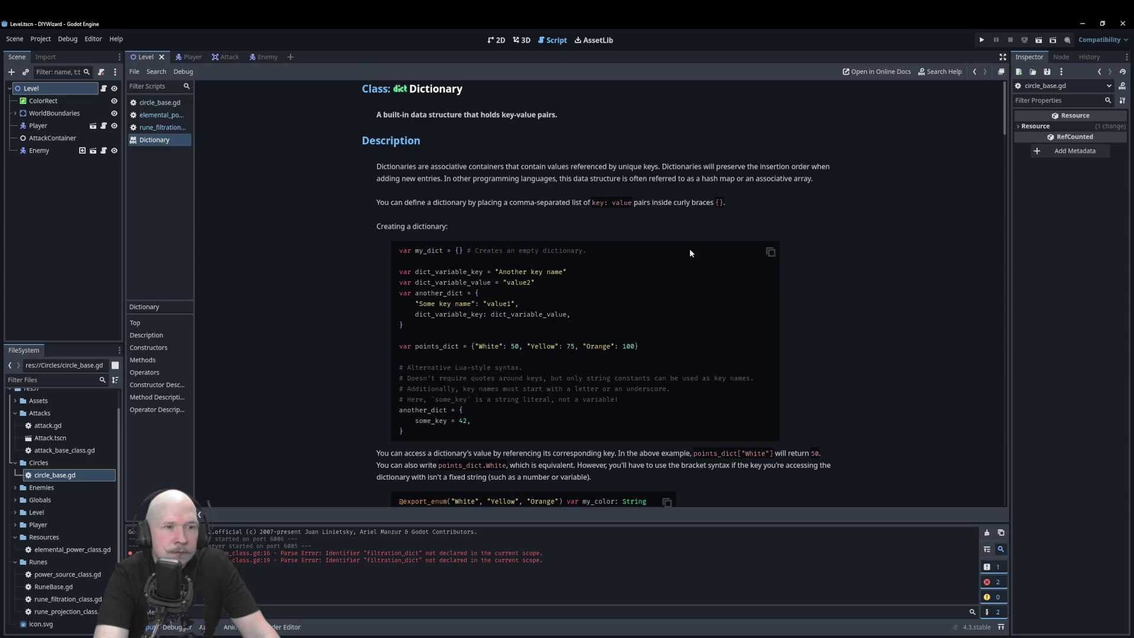
Scroll the Dictionary class reference down to the duplicate() method description.
scroll(689, 248, "down", 15)
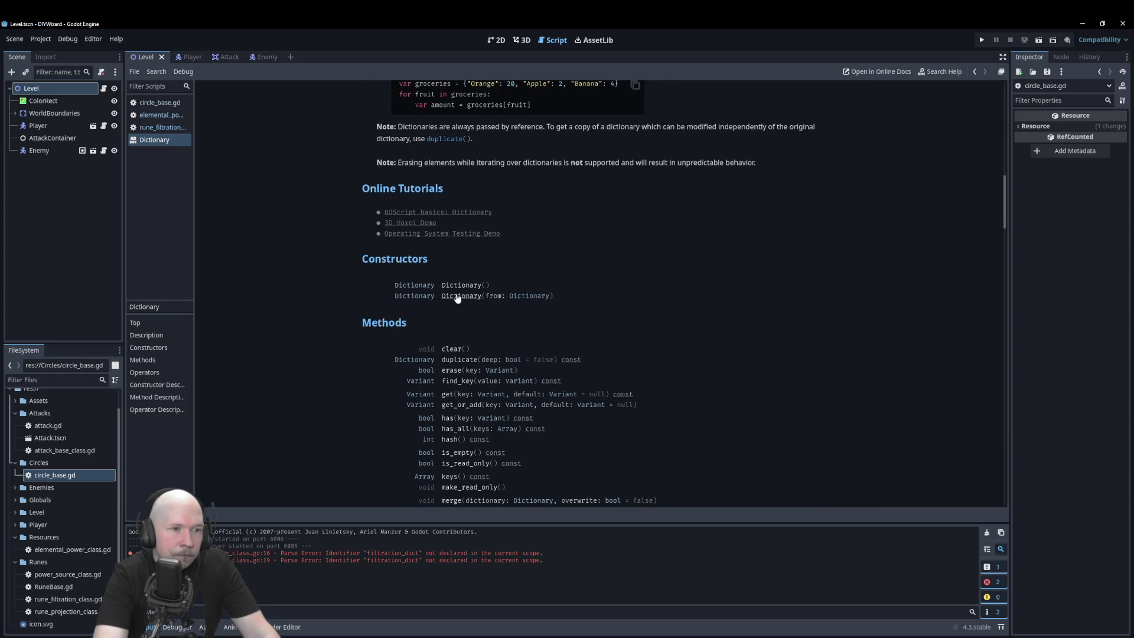
scroll(462, 289, "down", 10)
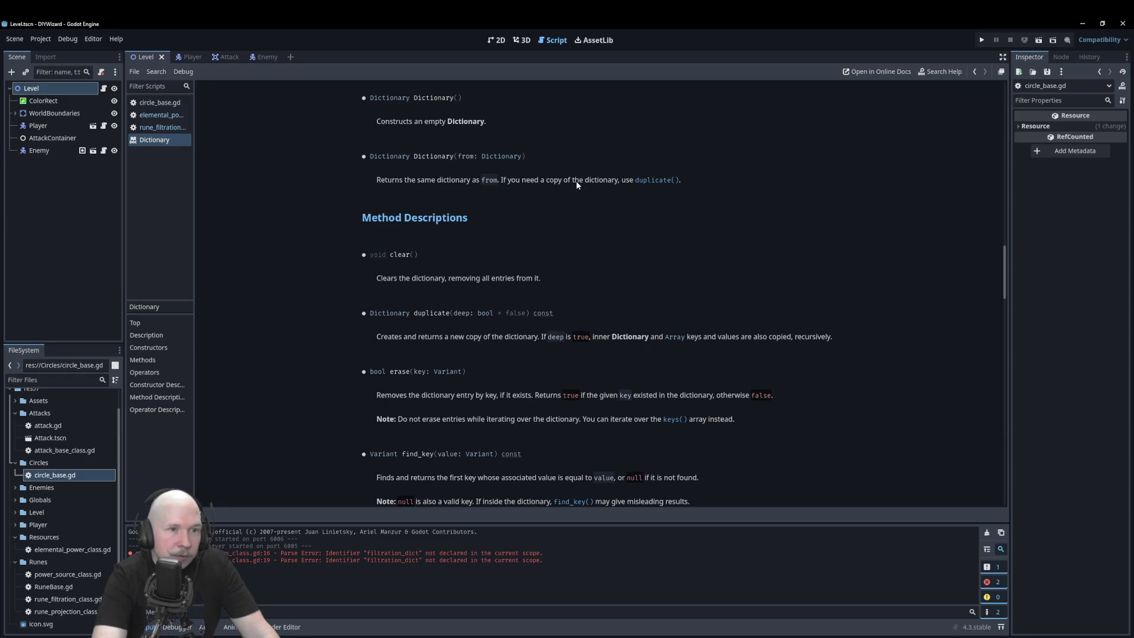
scroll(651, 180, "down", 3)
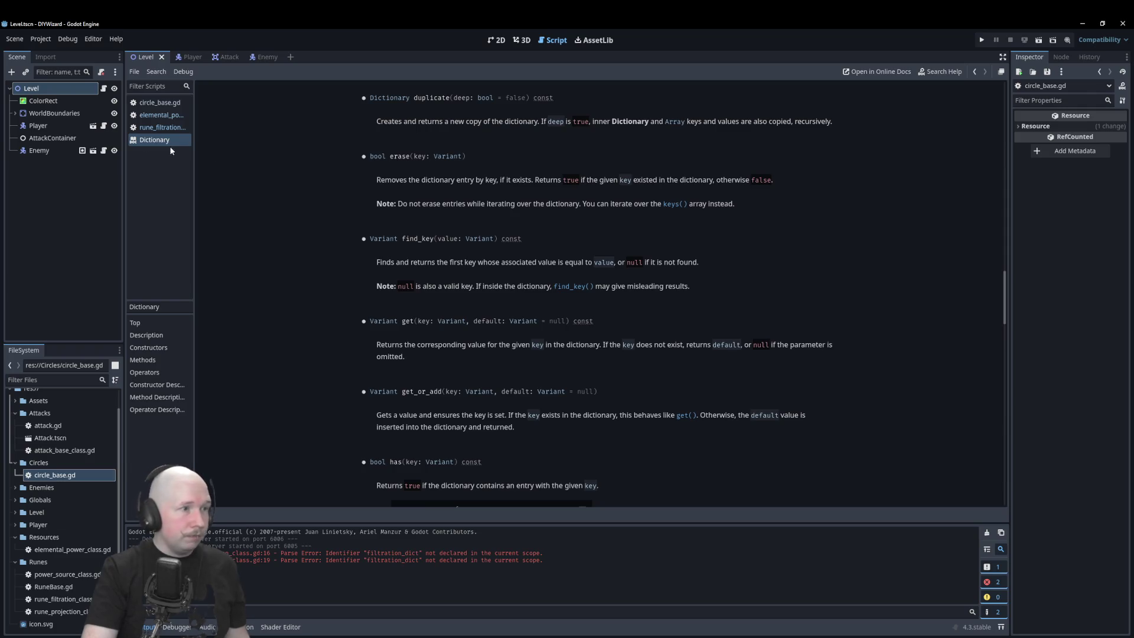
Append .duplicate() so get_elements returns _elemental_power.duplicate() on line 45.
left_click(161, 115)
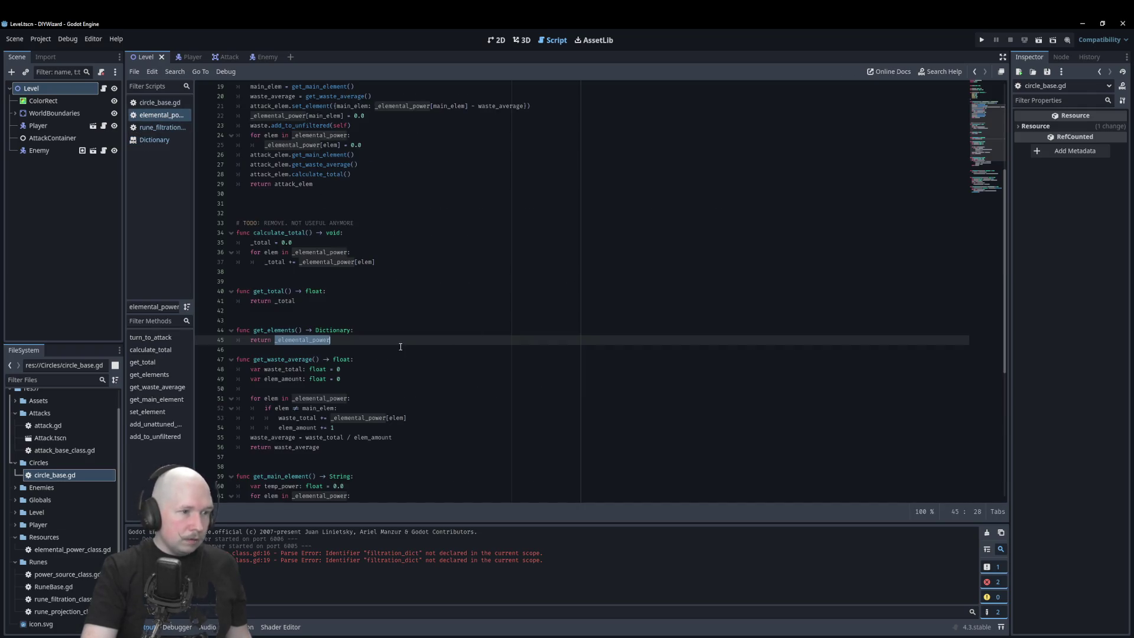
left_click(350, 345)
left_click(341, 344)
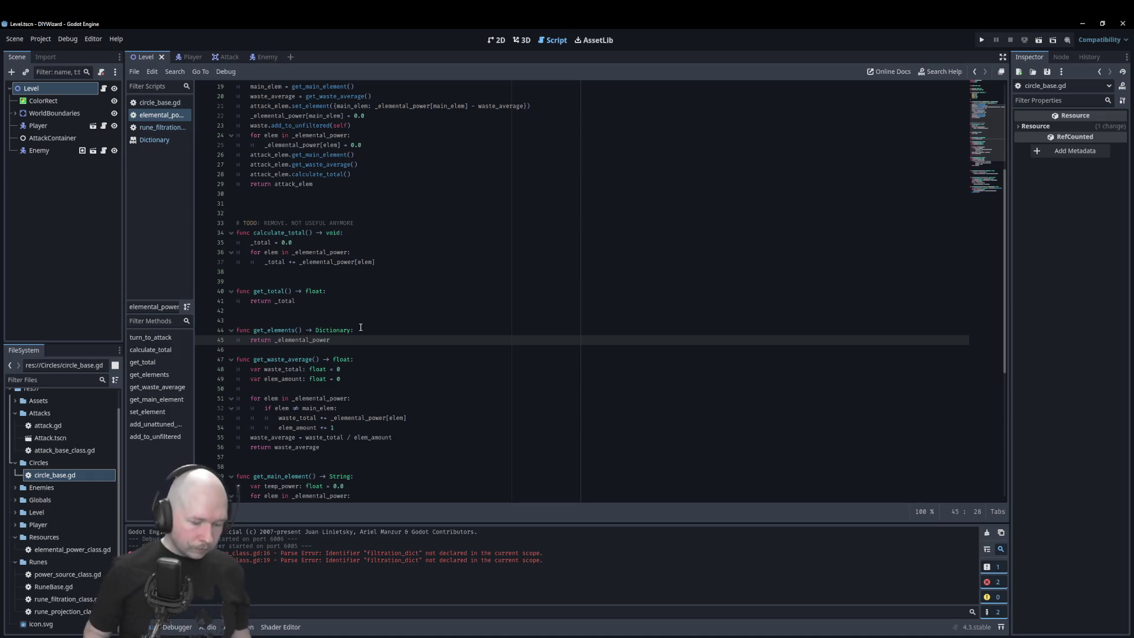
type(".duplicate")
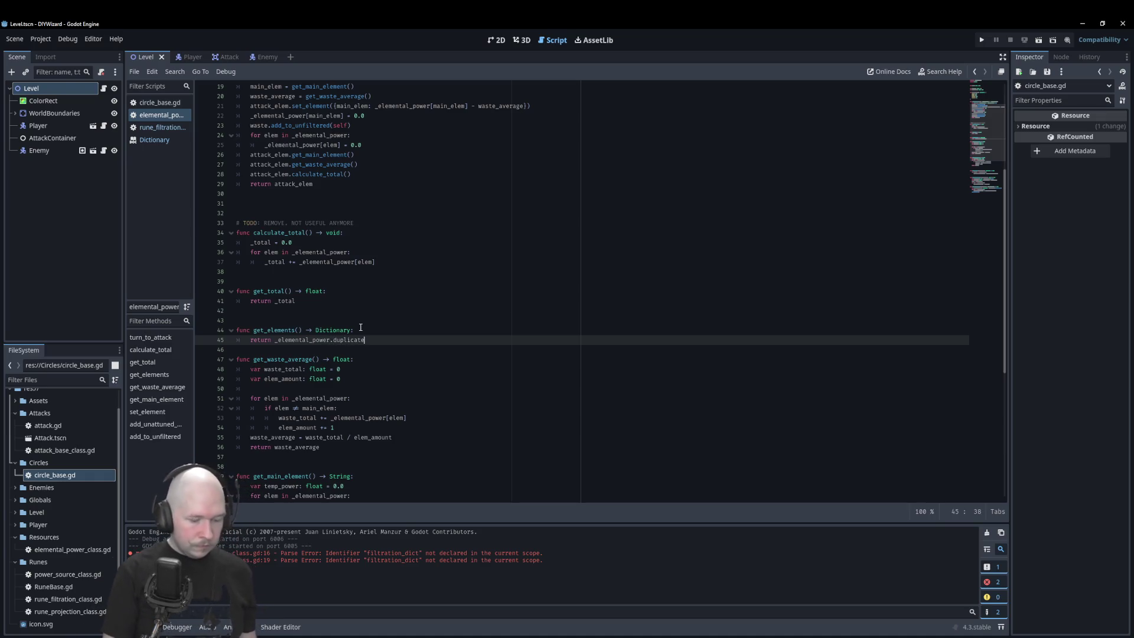
key("Return")
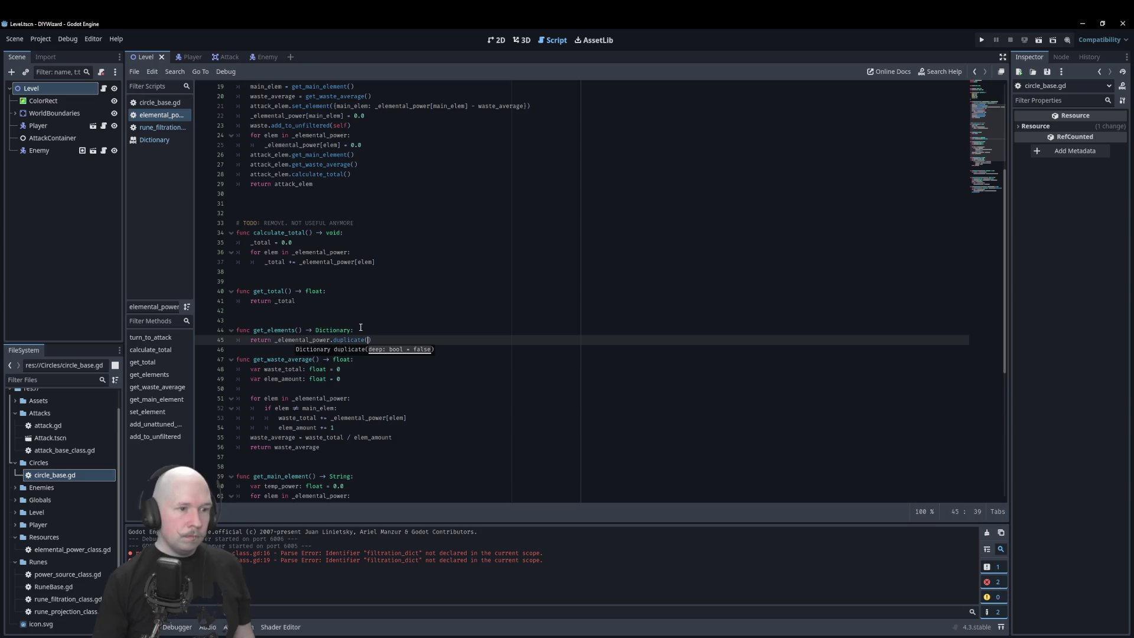
left_click(360, 327)
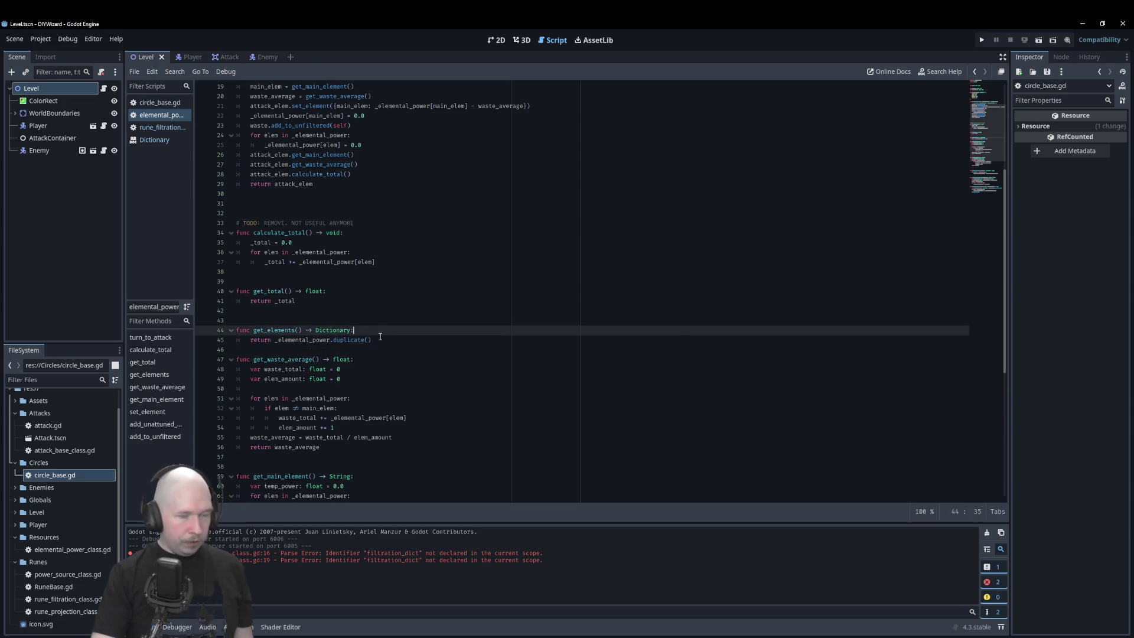
Review the other uses of _elemental_power in the elemental_power script.
scroll(378, 334, "up", 6)
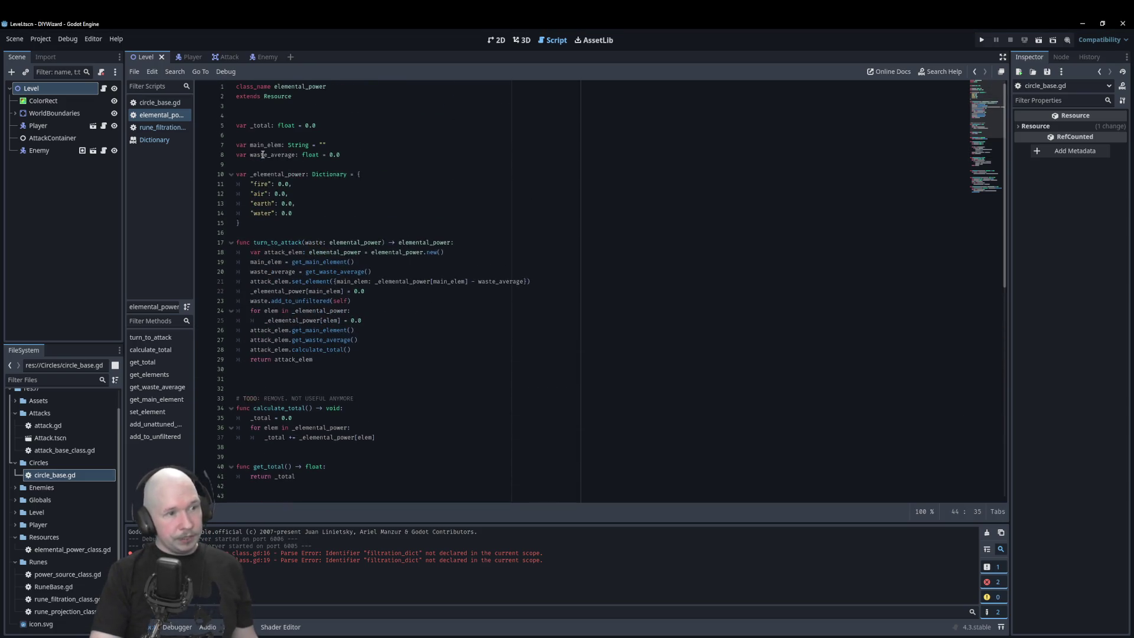
scroll(412, 371, "down", 5)
scroll(411, 372, "up", 5)
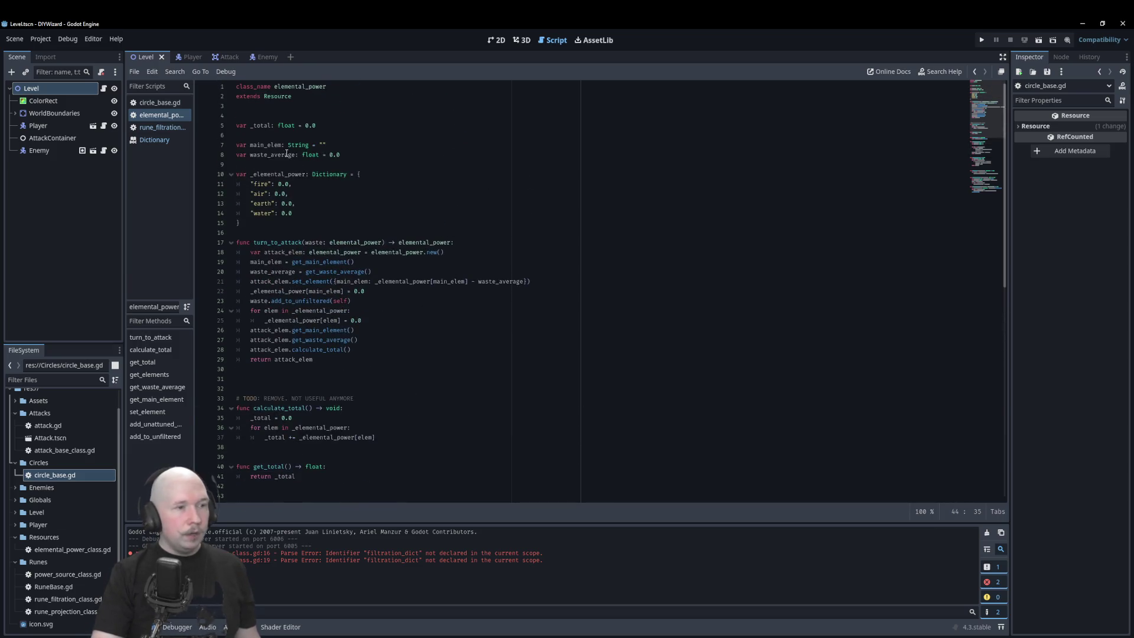
scroll(320, 385, "down", 5)
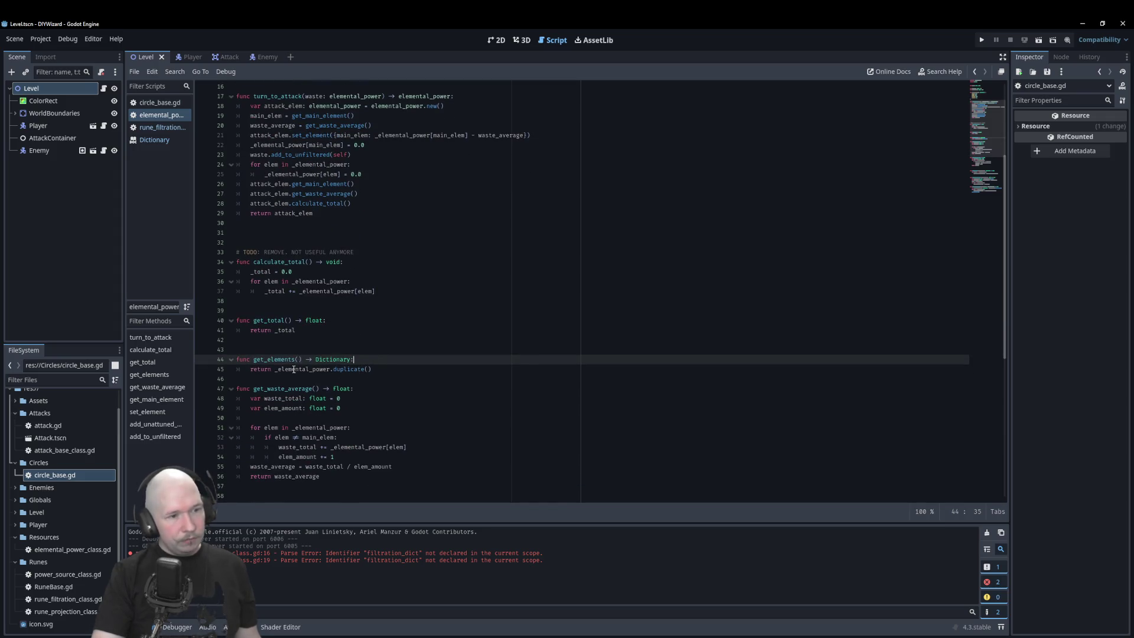
scroll(341, 271, "up", 5)
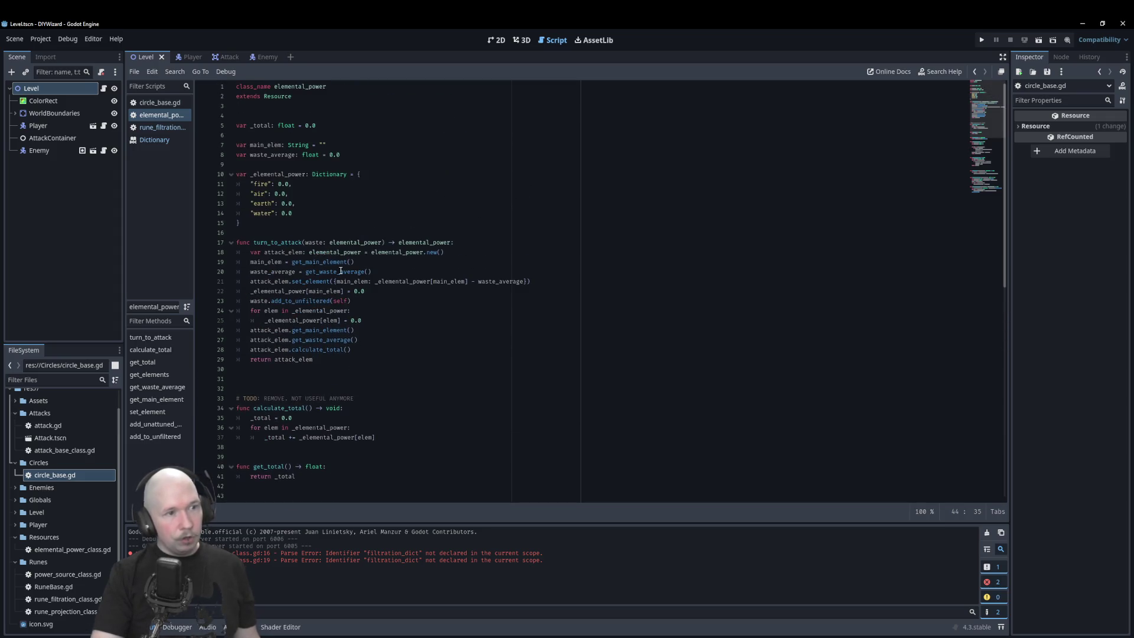
scroll(302, 186, "down", 4)
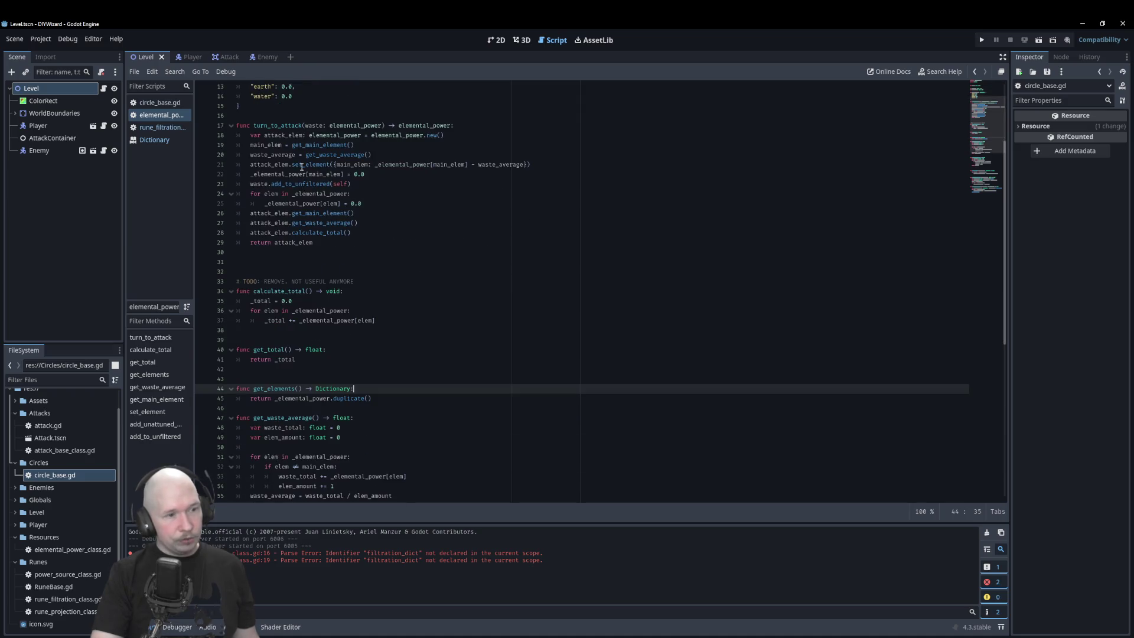
scroll(295, 418, "down", 1)
left_click(270, 370)
double_click(276, 370)
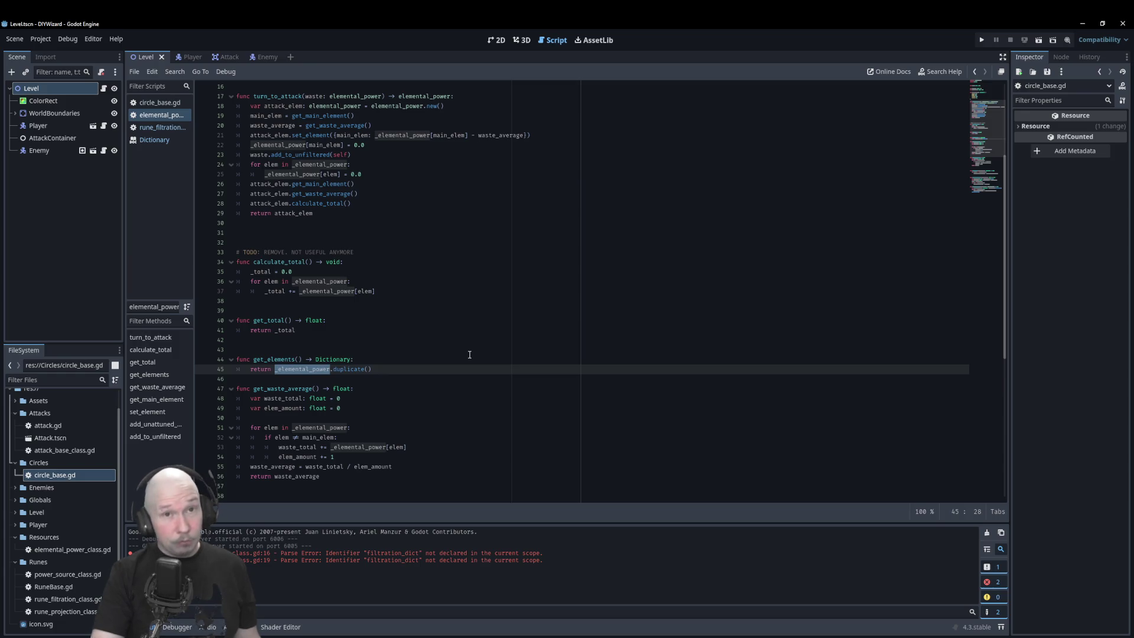
scroll(268, 357, "up", 5)
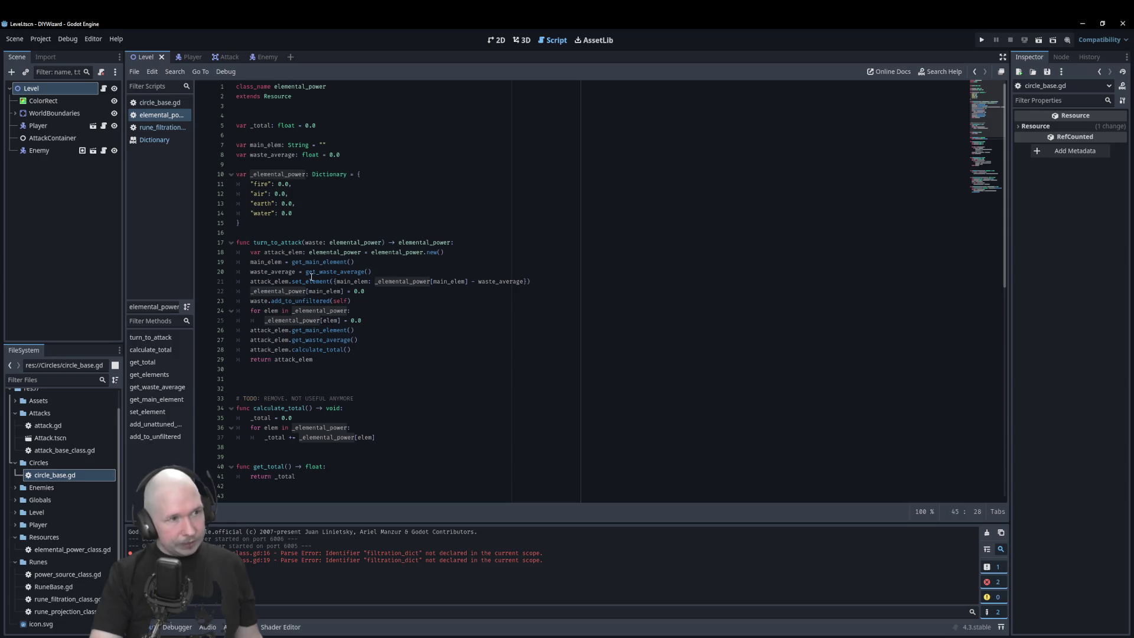
scroll(311, 276, "down", 10)
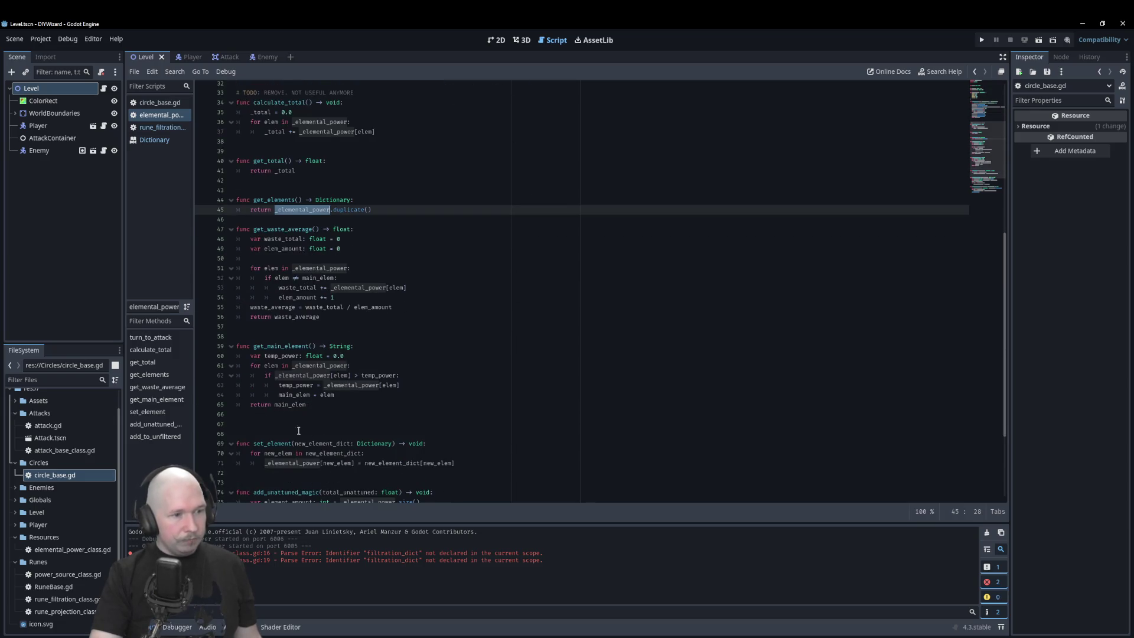
scroll(298, 431, "up", 2)
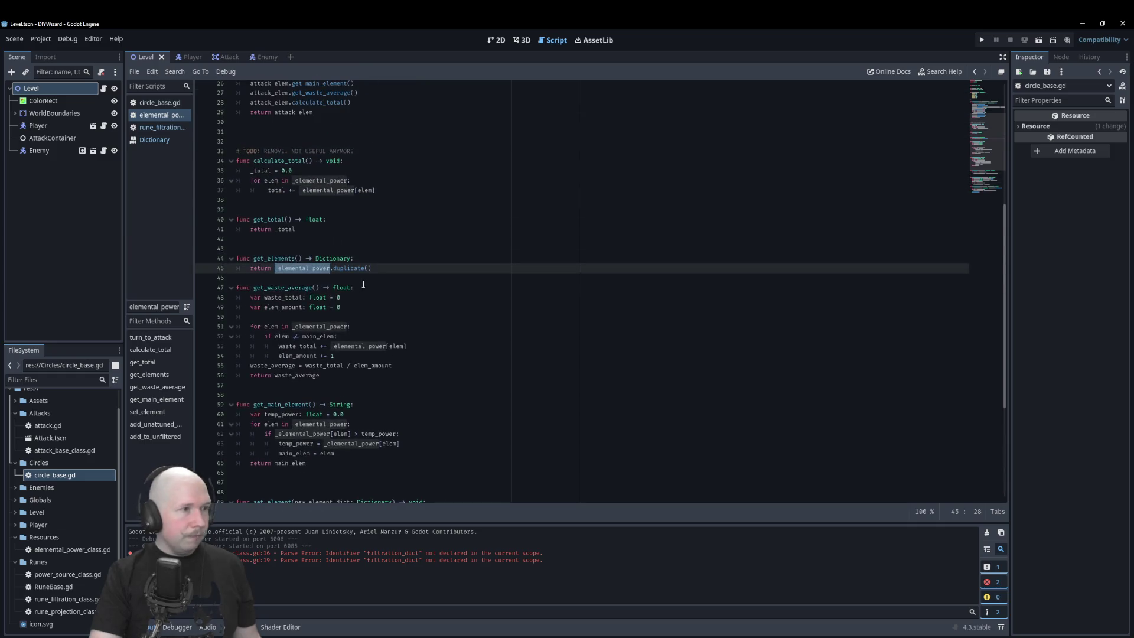
left_click(162, 127)
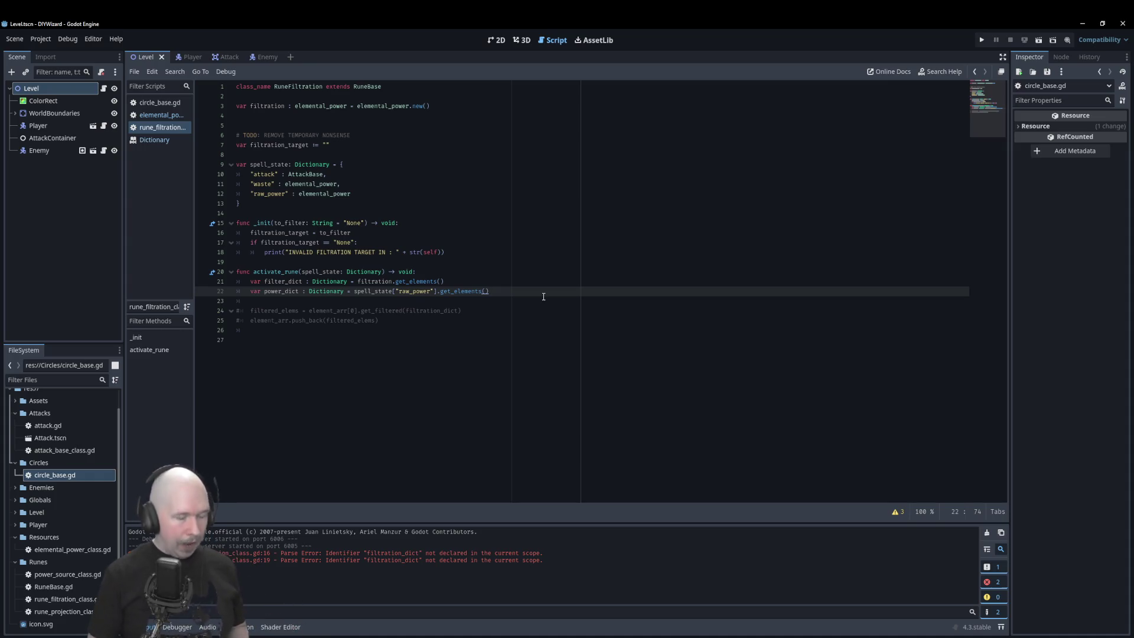
Insert an empty line below the power_dict declaration on line 22.
key("Return")
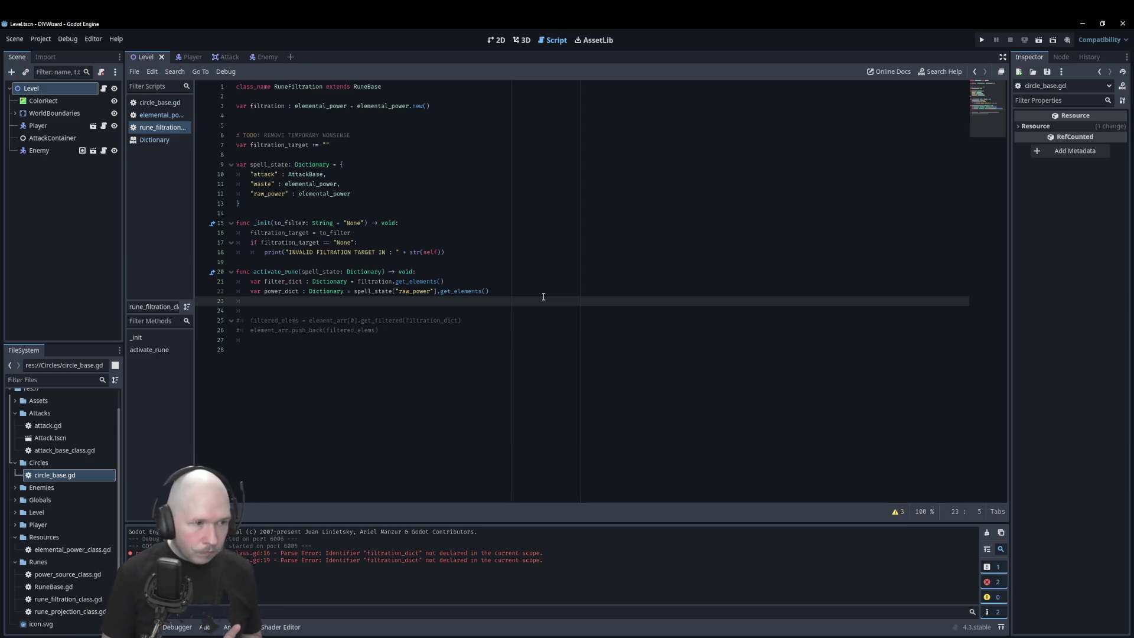
Write the loop header 'for elem in filter_dict:' on line 24, with a blank line above.
type("r elem in")
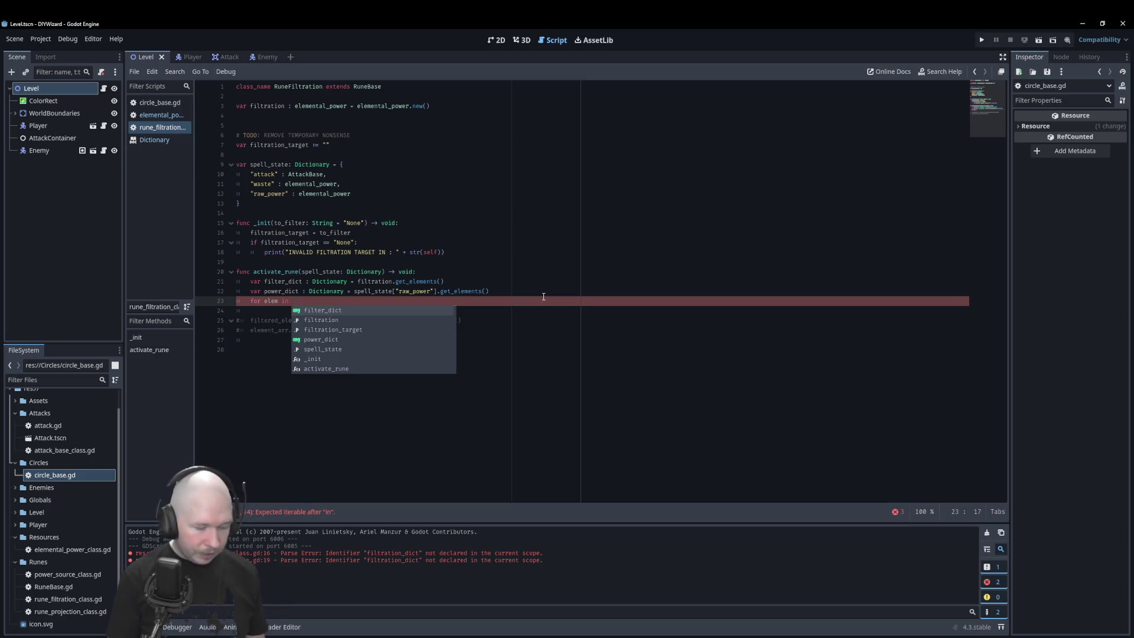
type("filter")
key("Return")
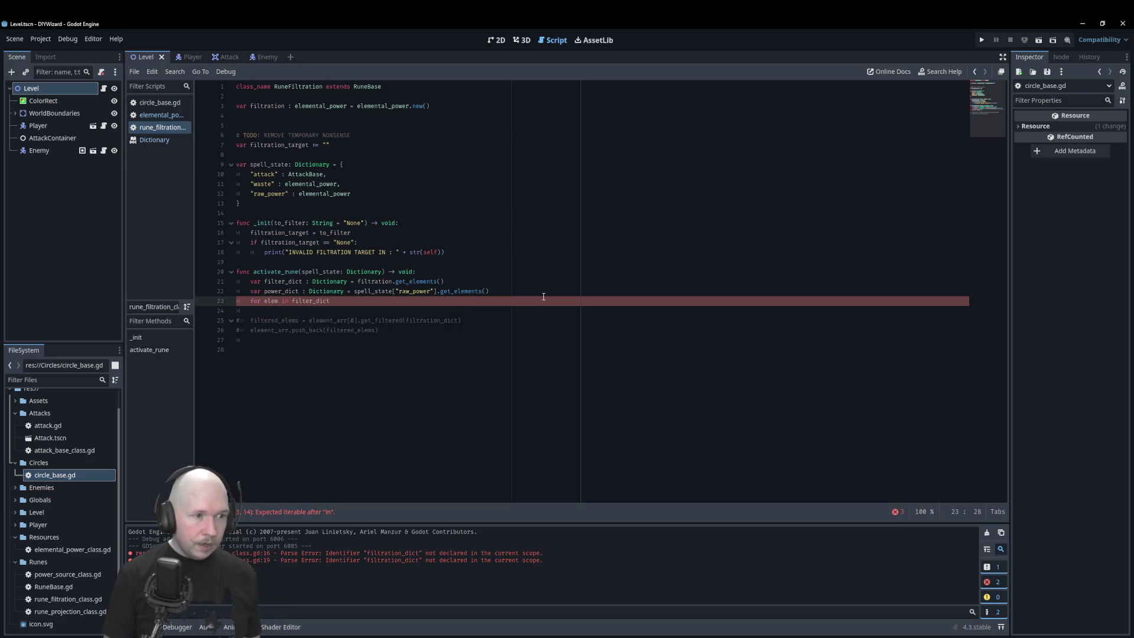
key("Home")
key("Return")
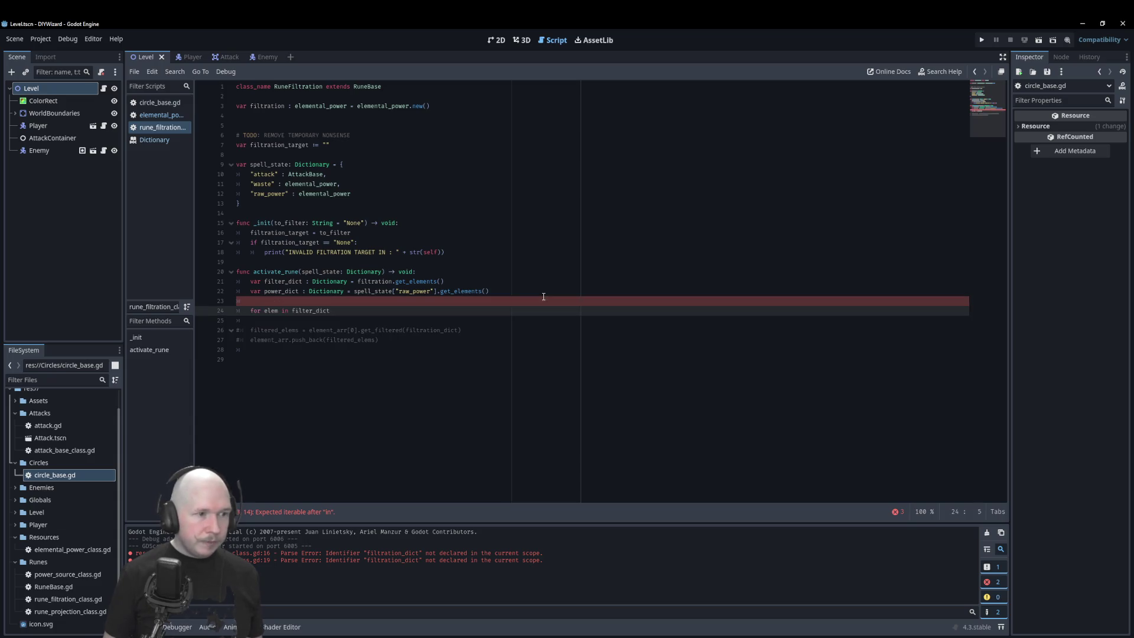
key("Up")
key("Up")
key("Up")
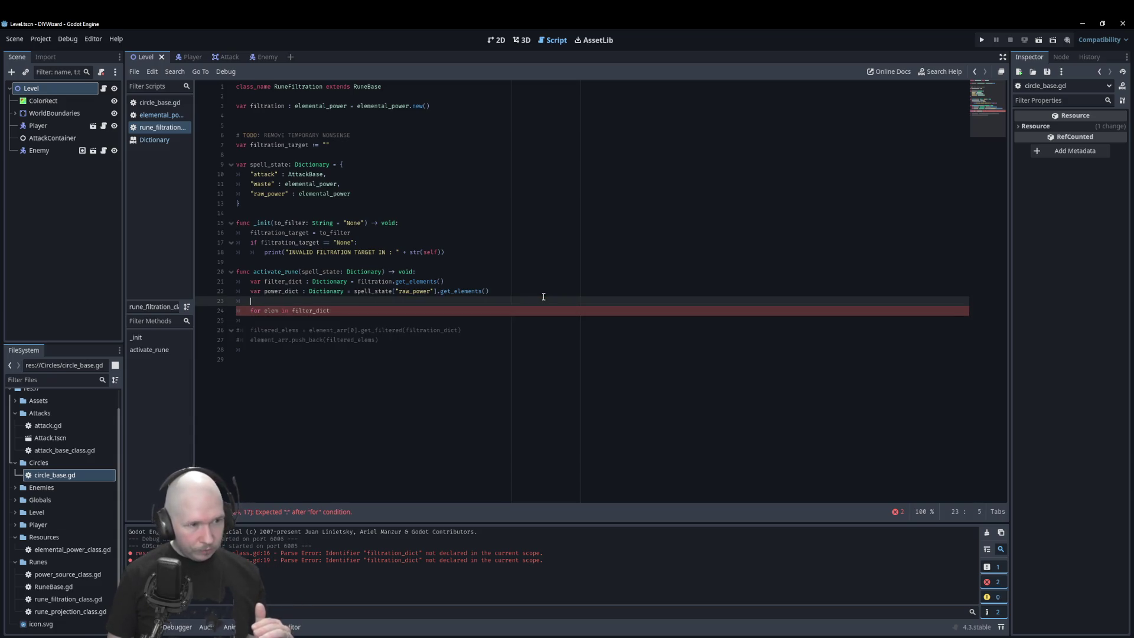
key("Down")
key("Down")
key("Down")
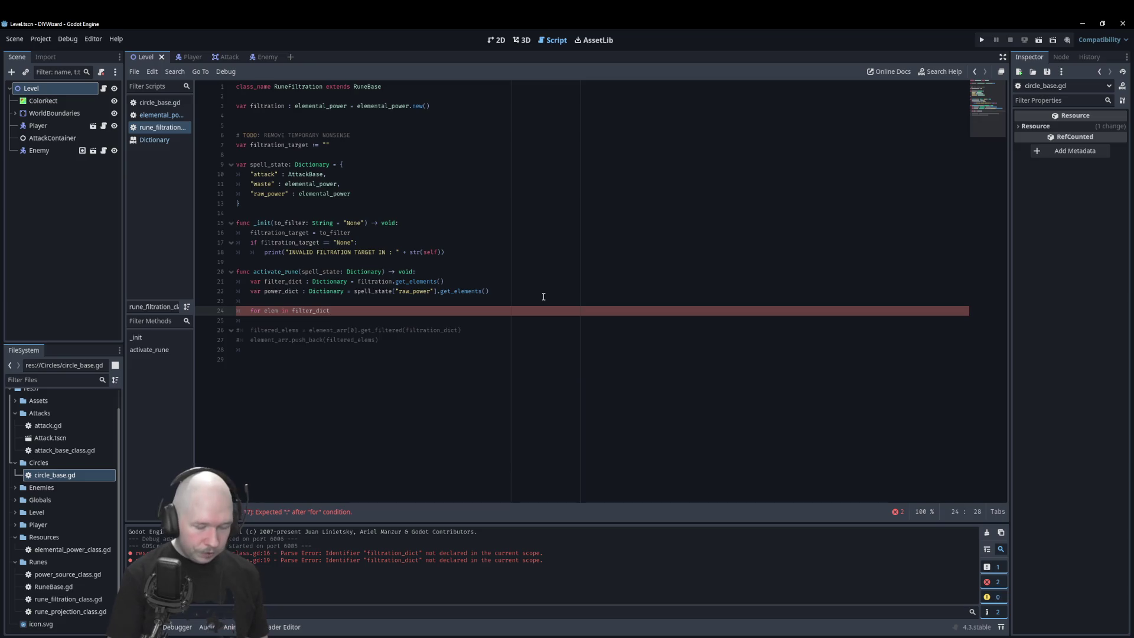
type(":")
key("Return")
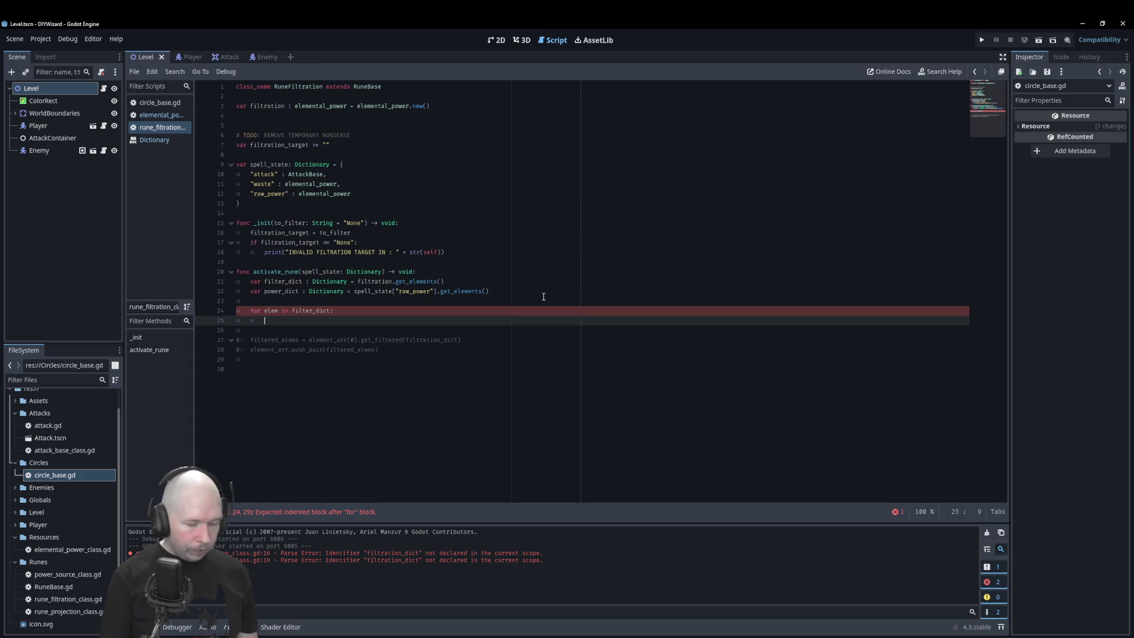
Add the loop body 'power_dict[elem] *= filter_dict[elem]' and open a new indented line.
type("powe")
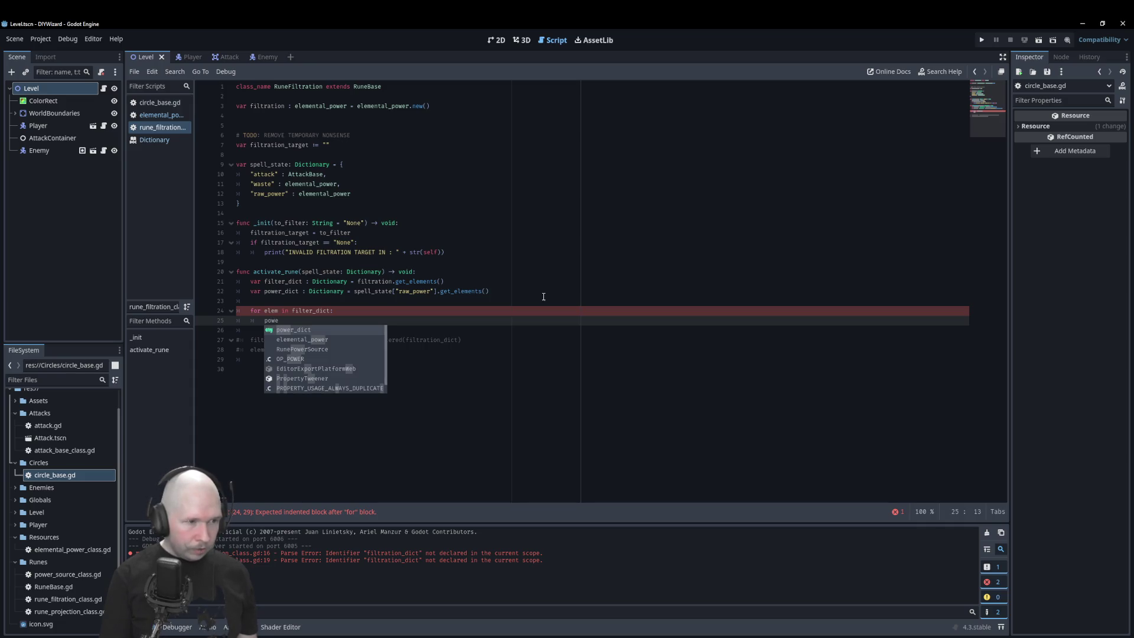
type("r")
key("Return")
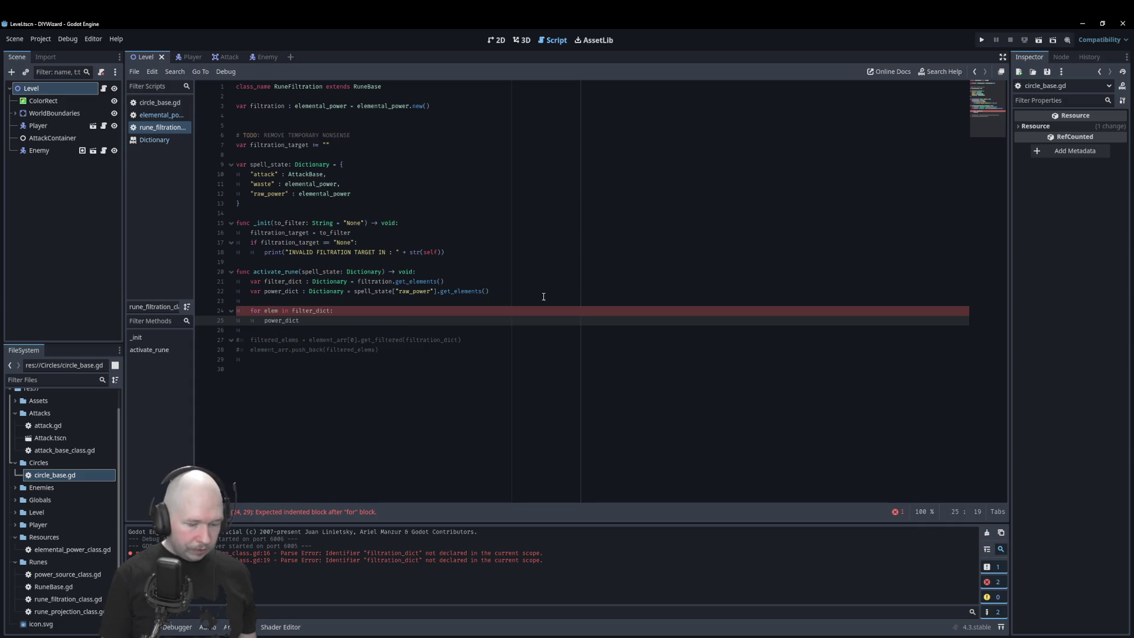
type("[elem]")
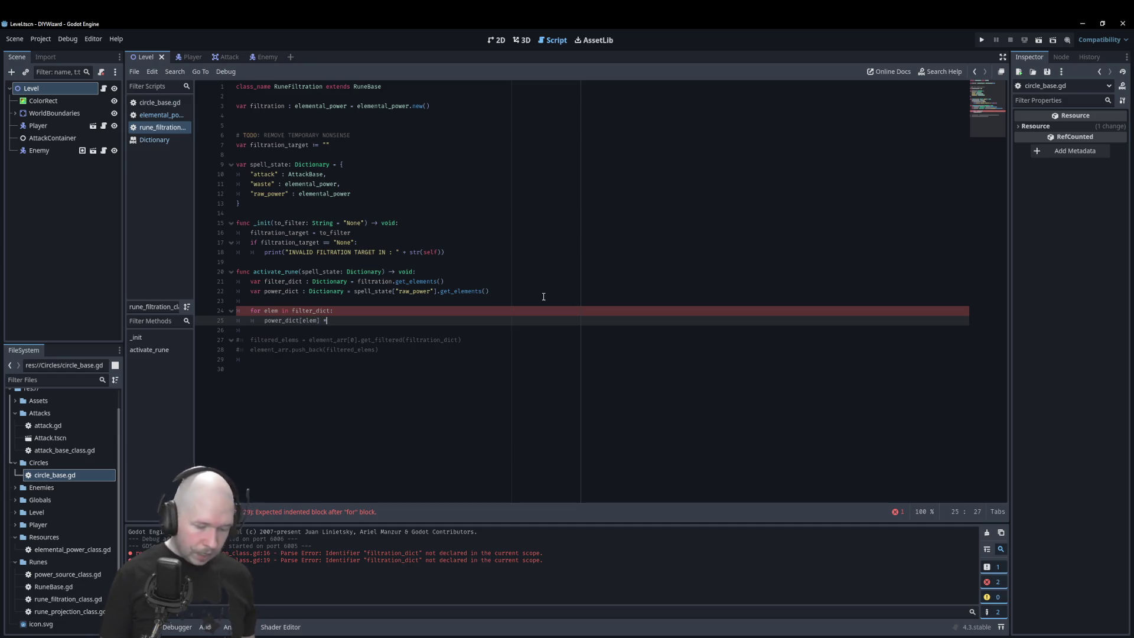
type(" *= ")
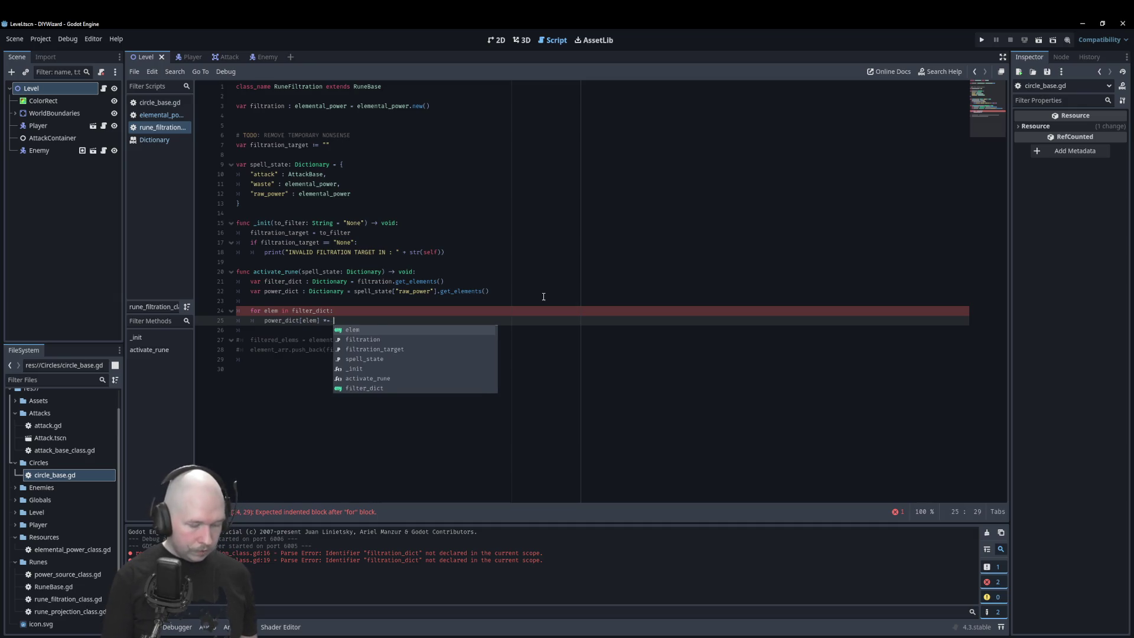
type("filter")
key("Return")
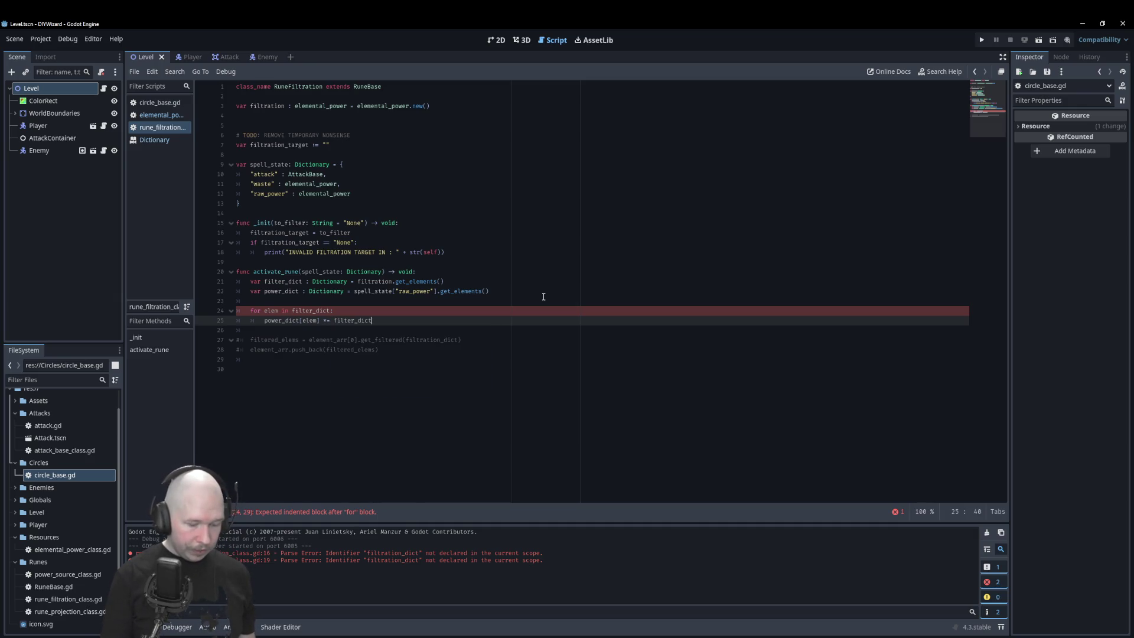
type("[elem")
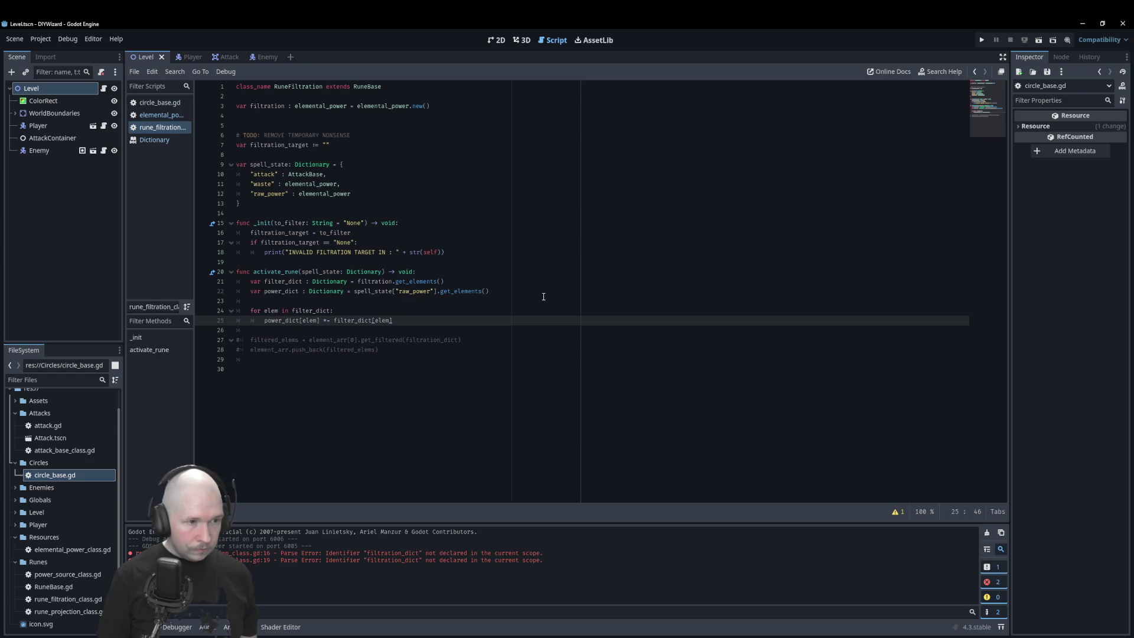
key("Return")
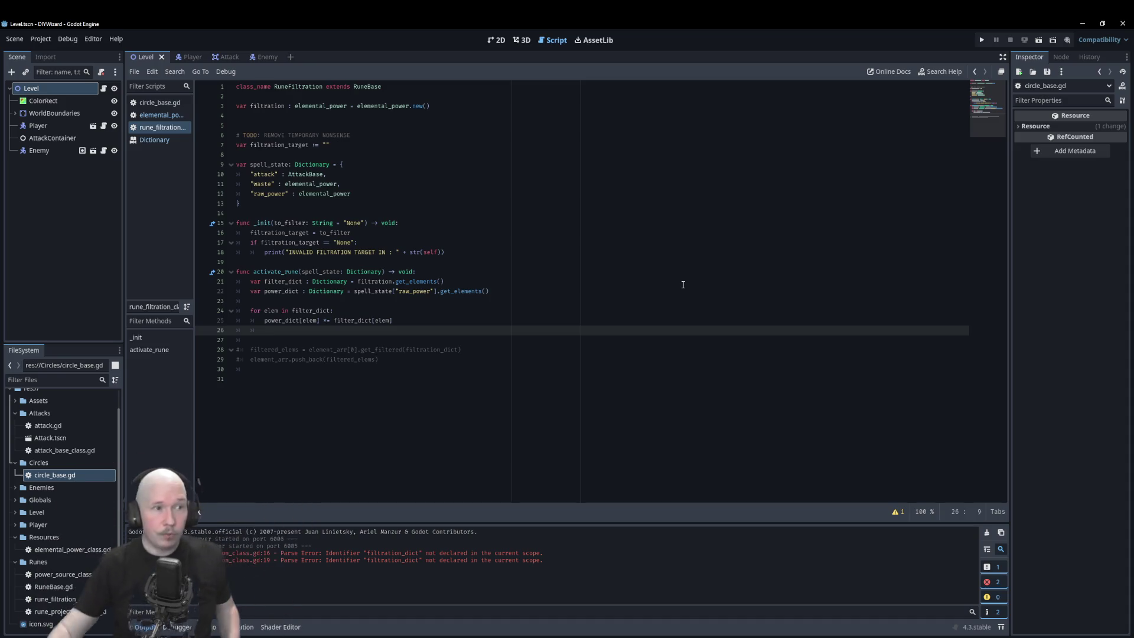
Declare 'var efficiency : float = 0.0' below the filtration variable.
left_click(356, 117)
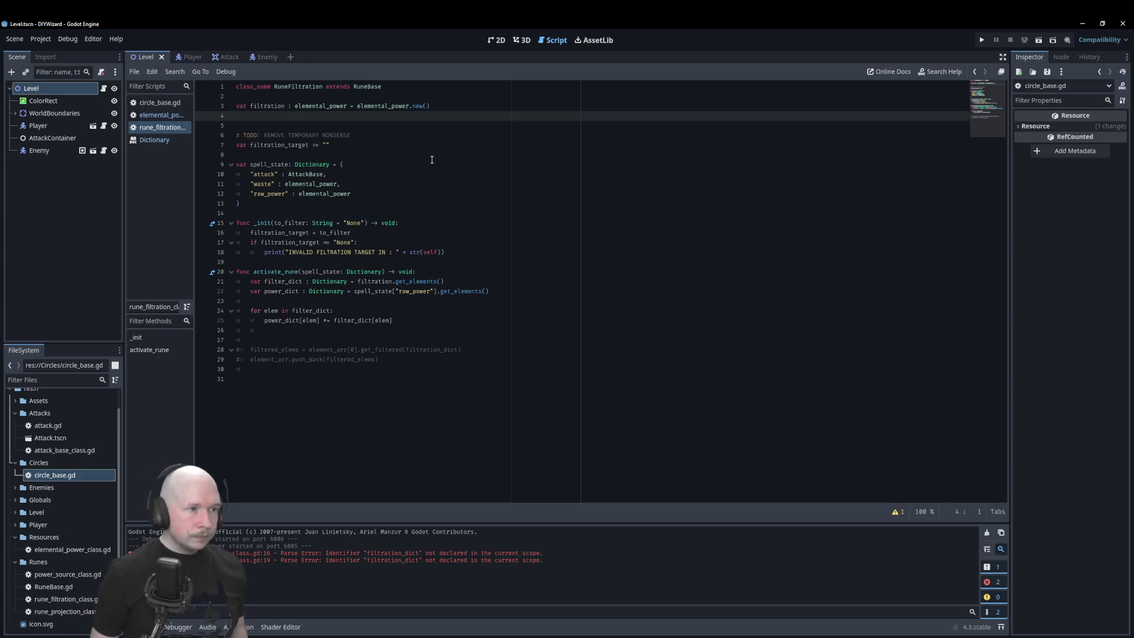
type("var efficie")
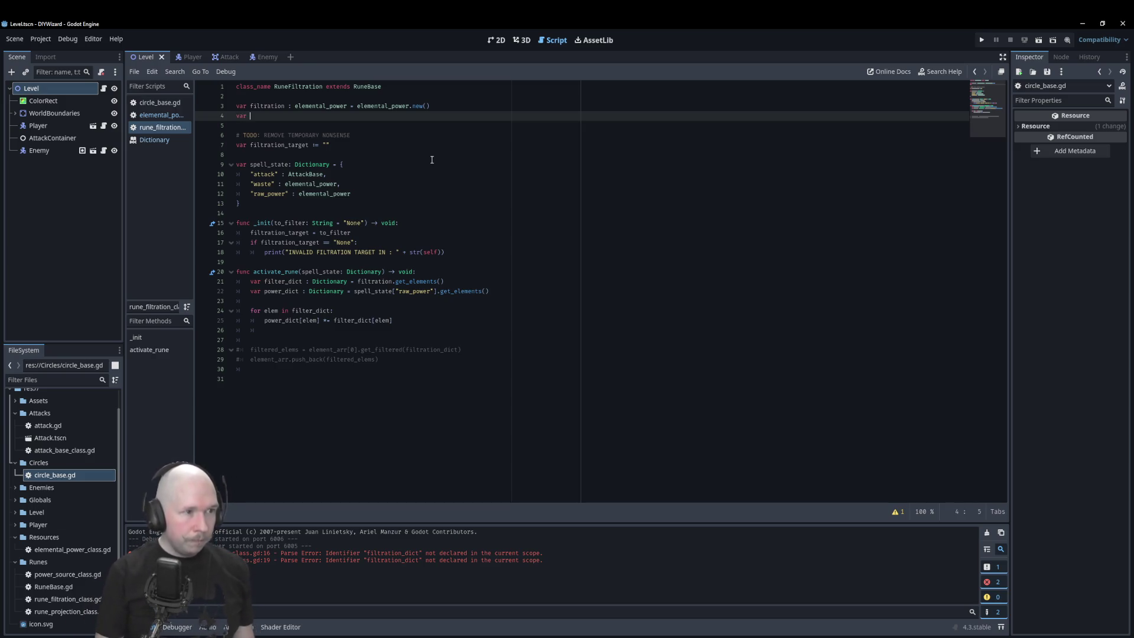
type("ncy ")
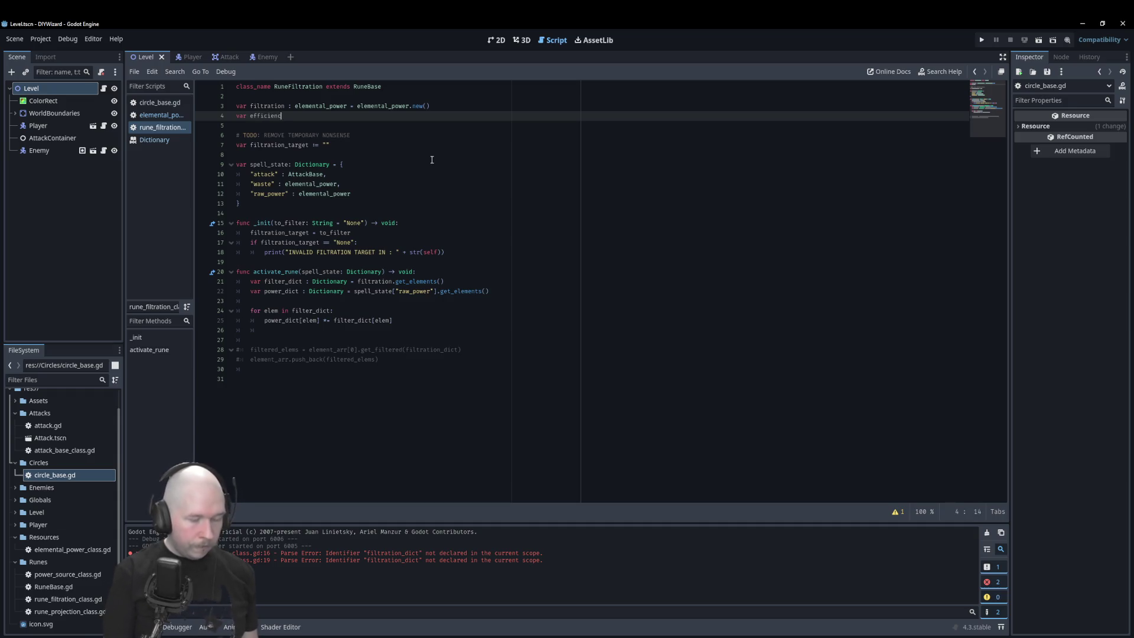
type(": ")
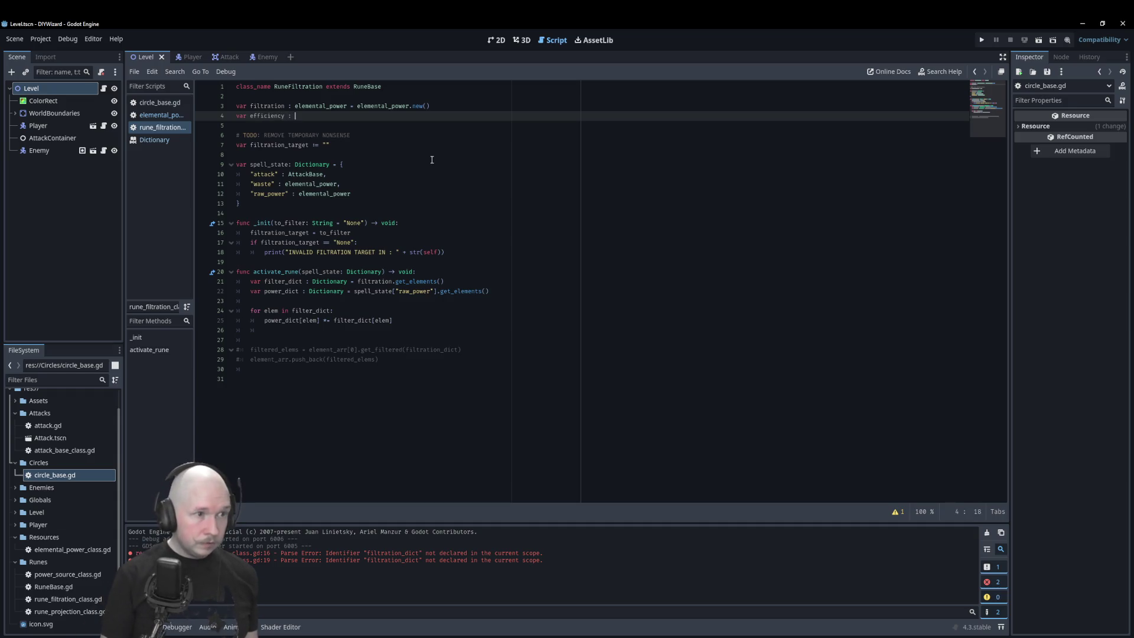
type("float")
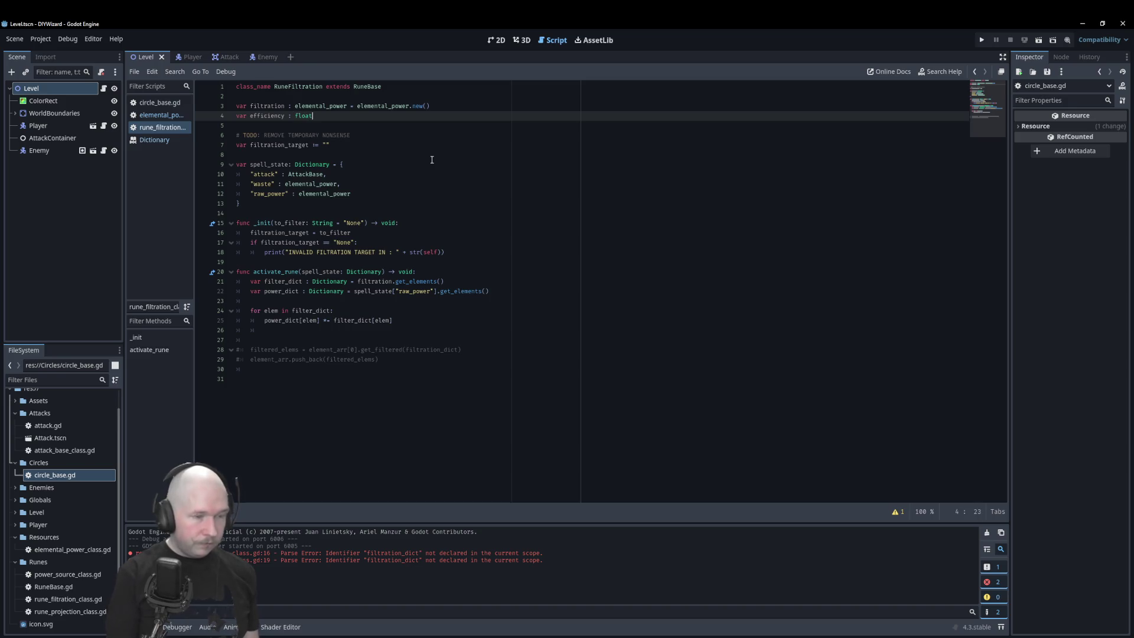
type(" = 0.")
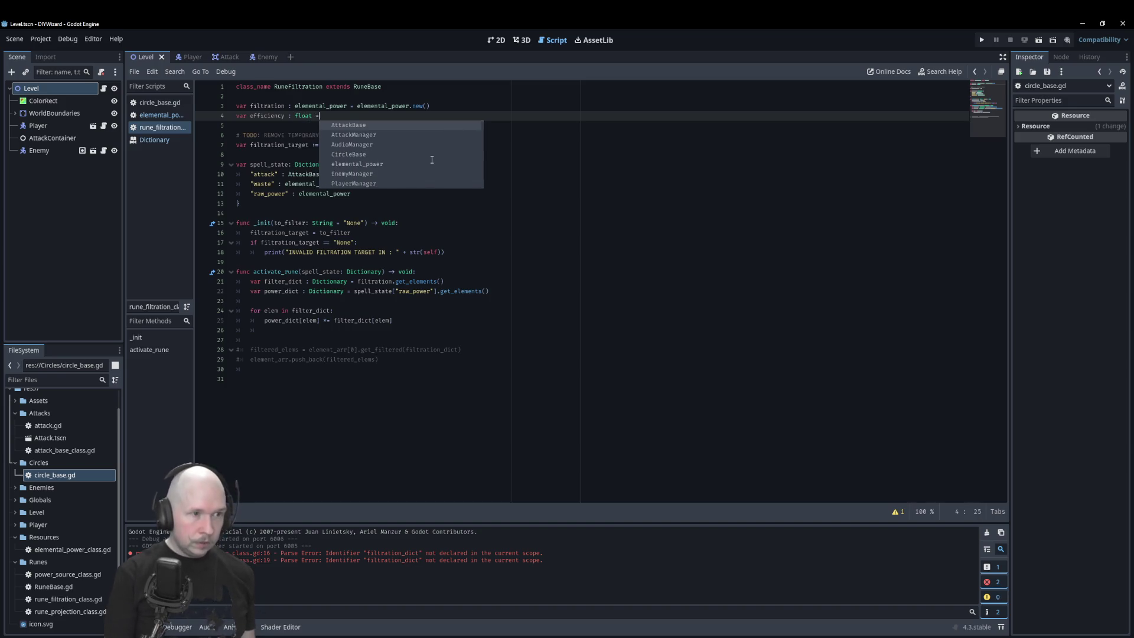
type("0")
key("Up")
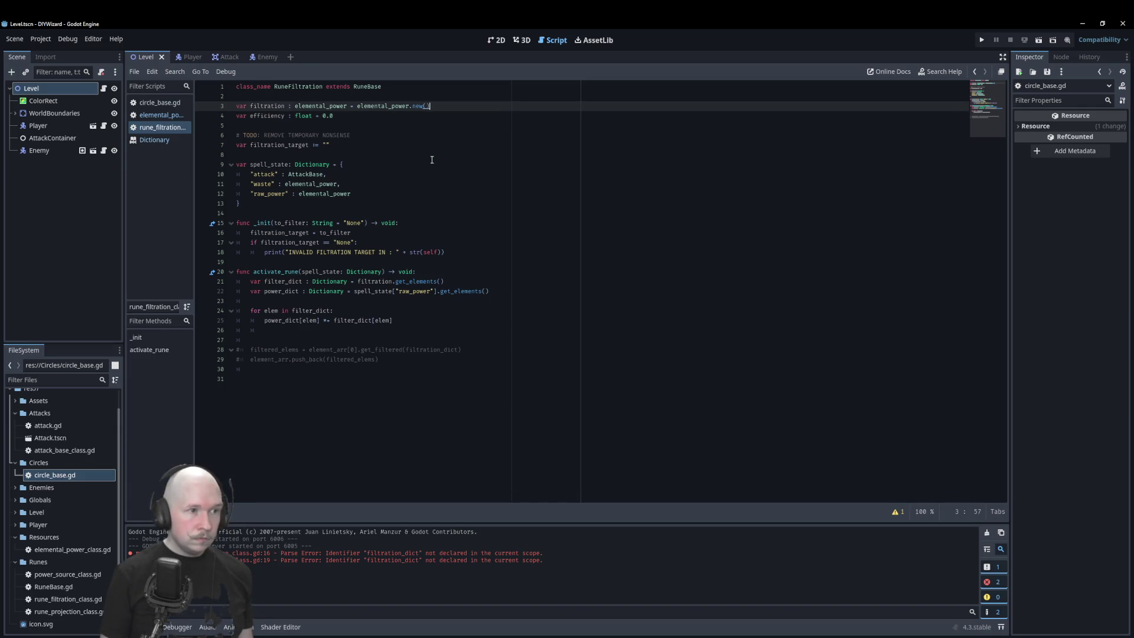
Add the comment '# Determines how much of other elements remain as waste' above it.
key("Return")
type("# How #")
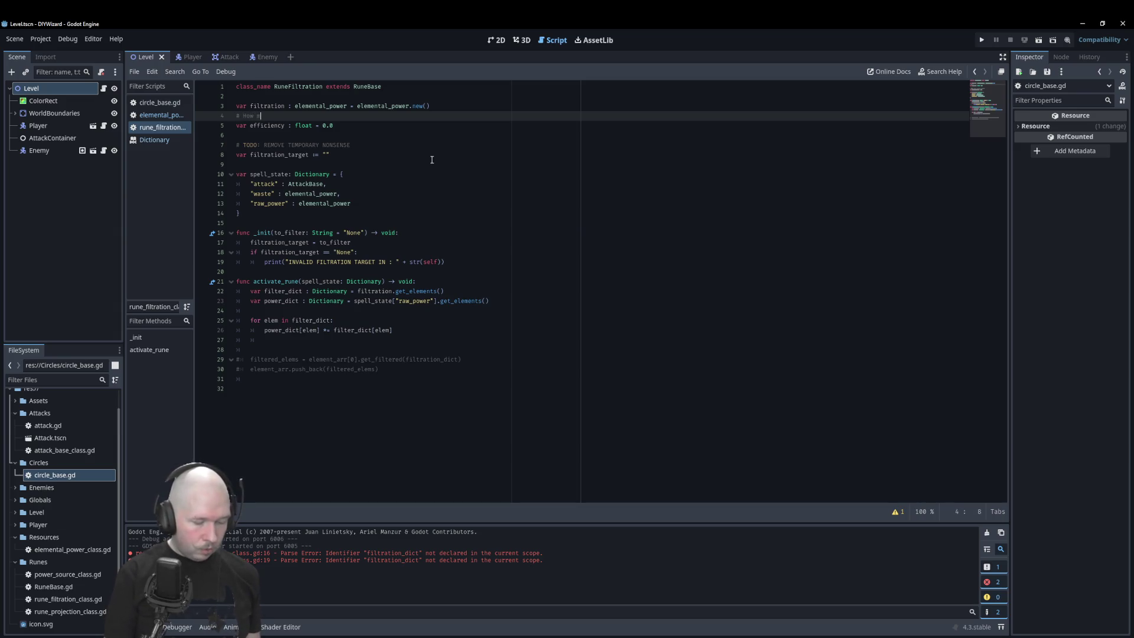
type("uch")
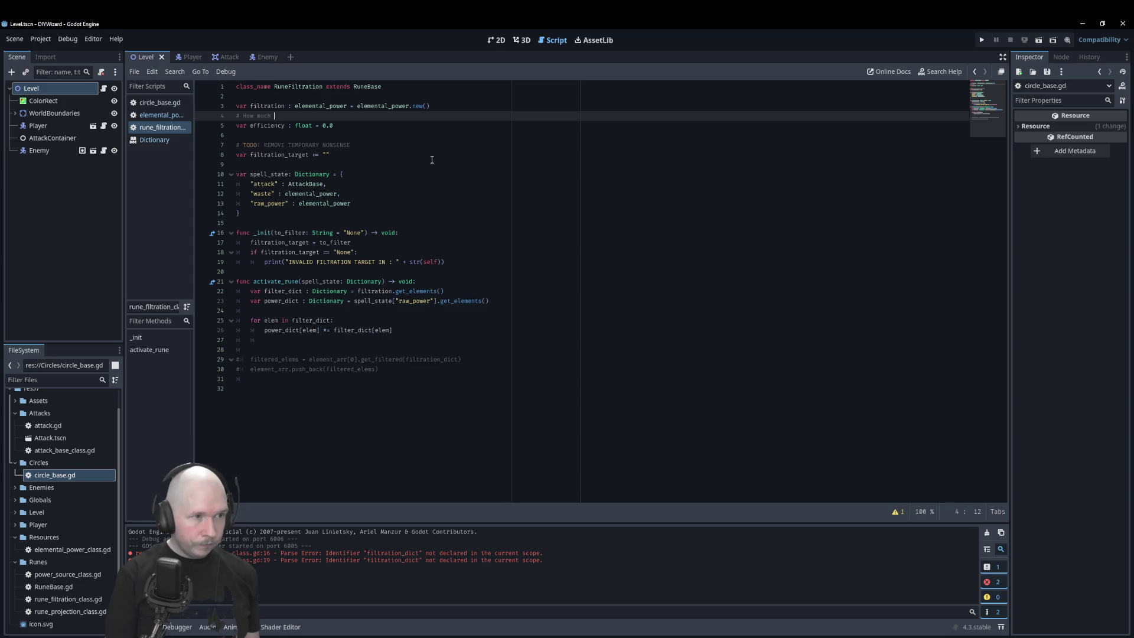
type("of oth")
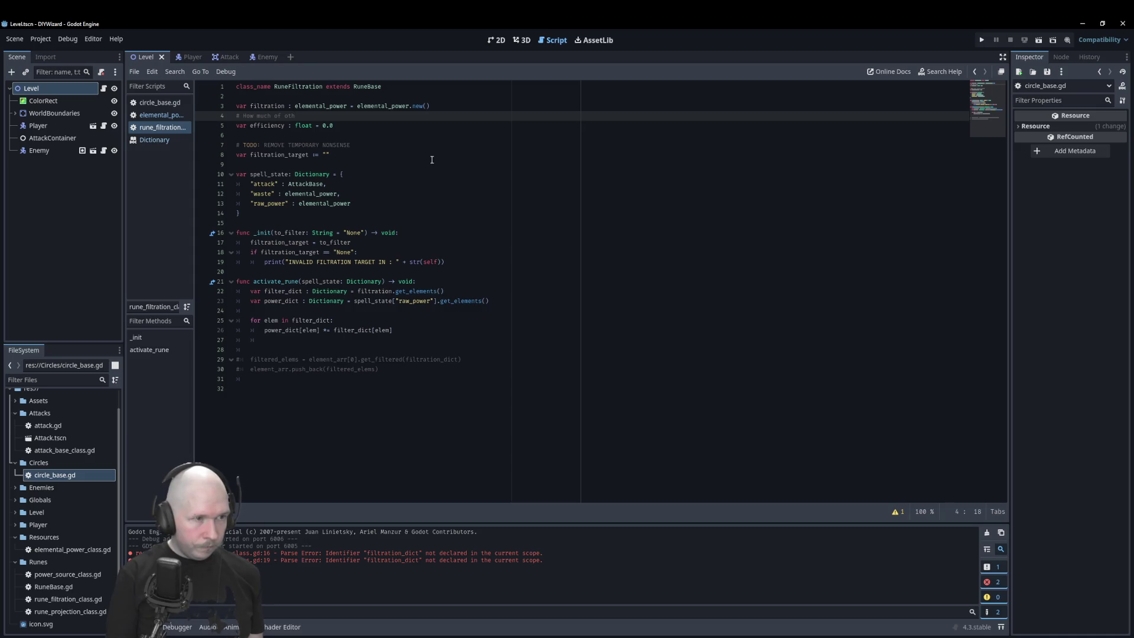
type("er elemen")
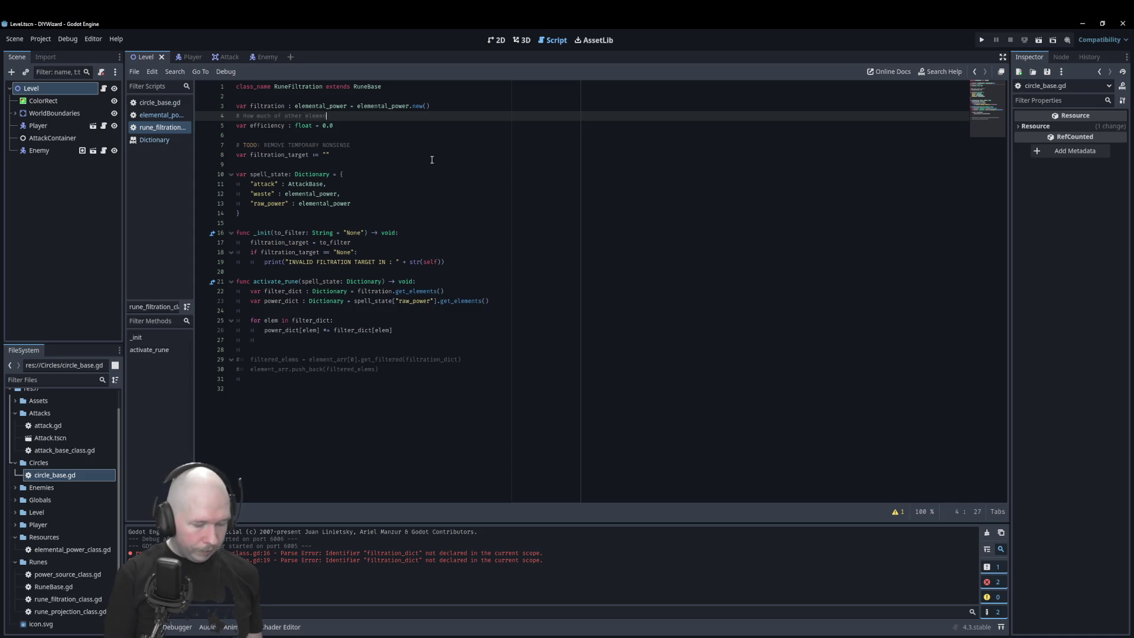
type("rem")
key("BackSpace")
key("BackSpace")
key("BackSpace")
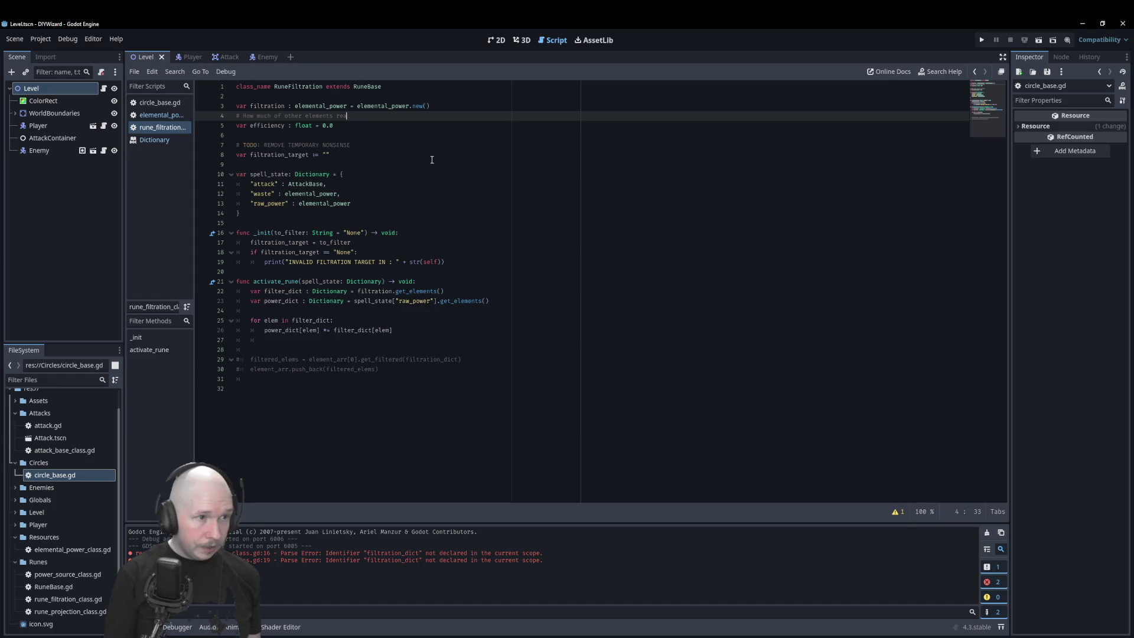
type("main as a")
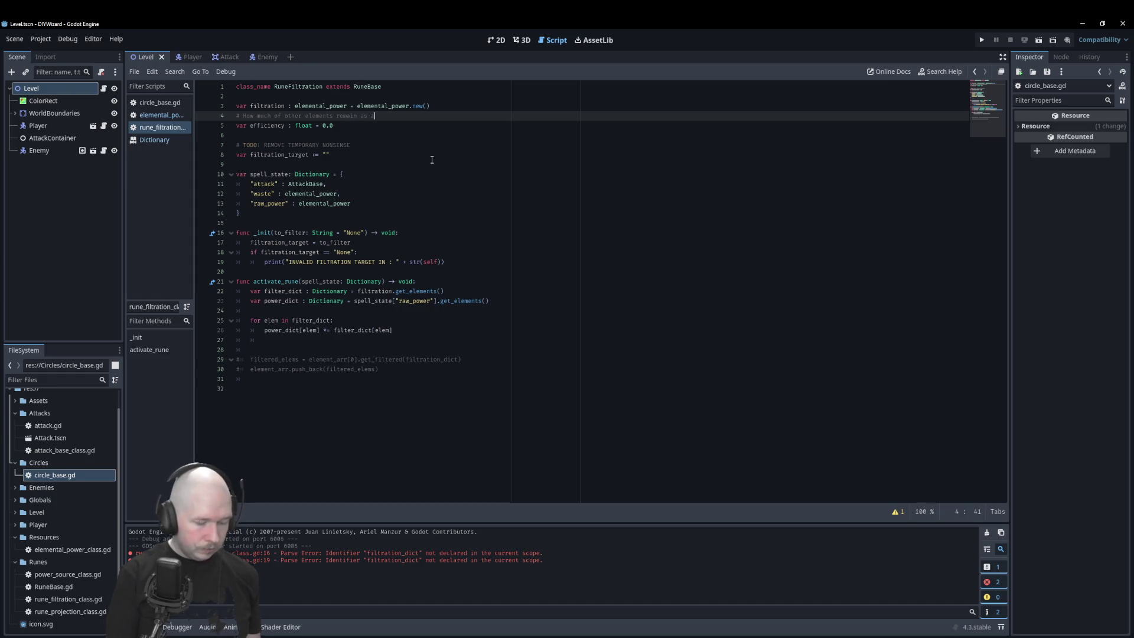
type("aste")
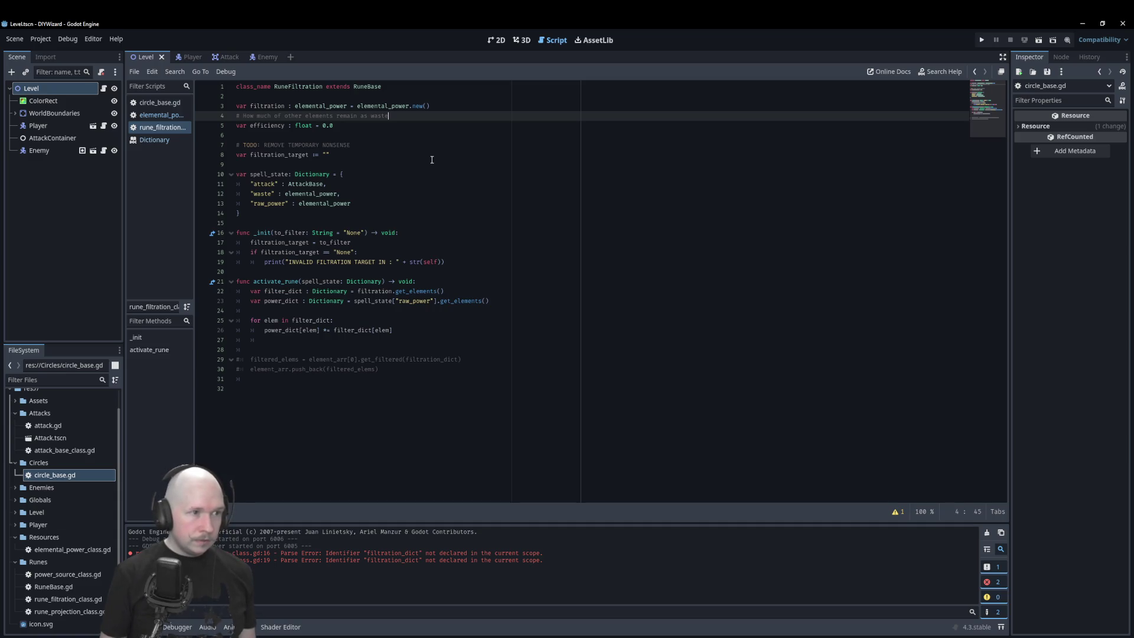
type("Determines h")
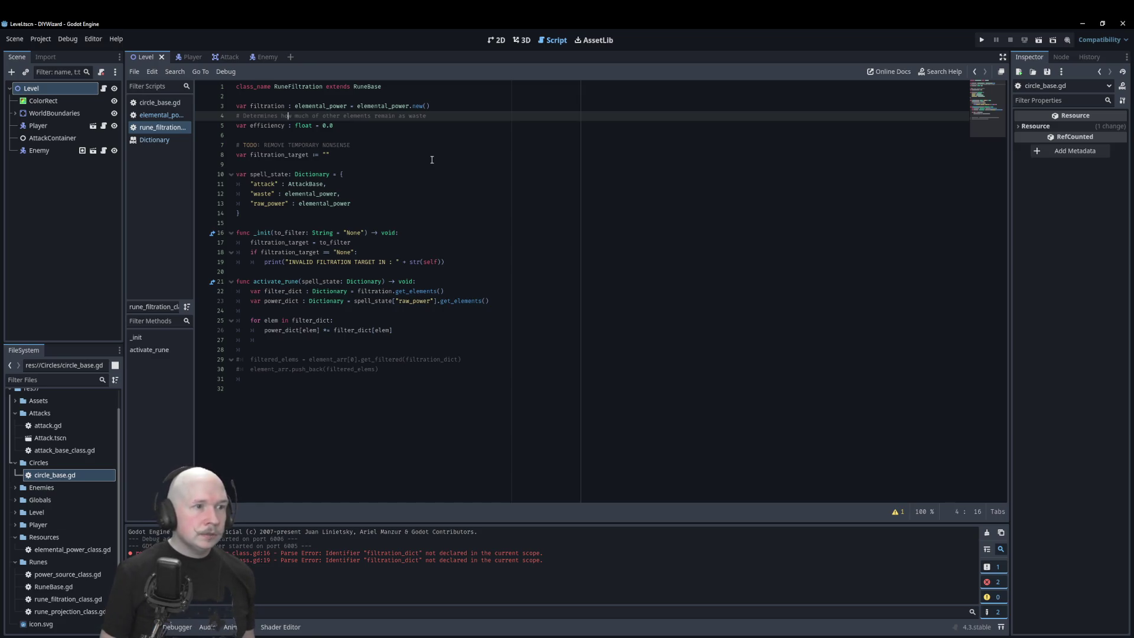
Insert 'unwanted,' into the line 4 comment and rename efficiency to inefficiency.
type("unwanted,")
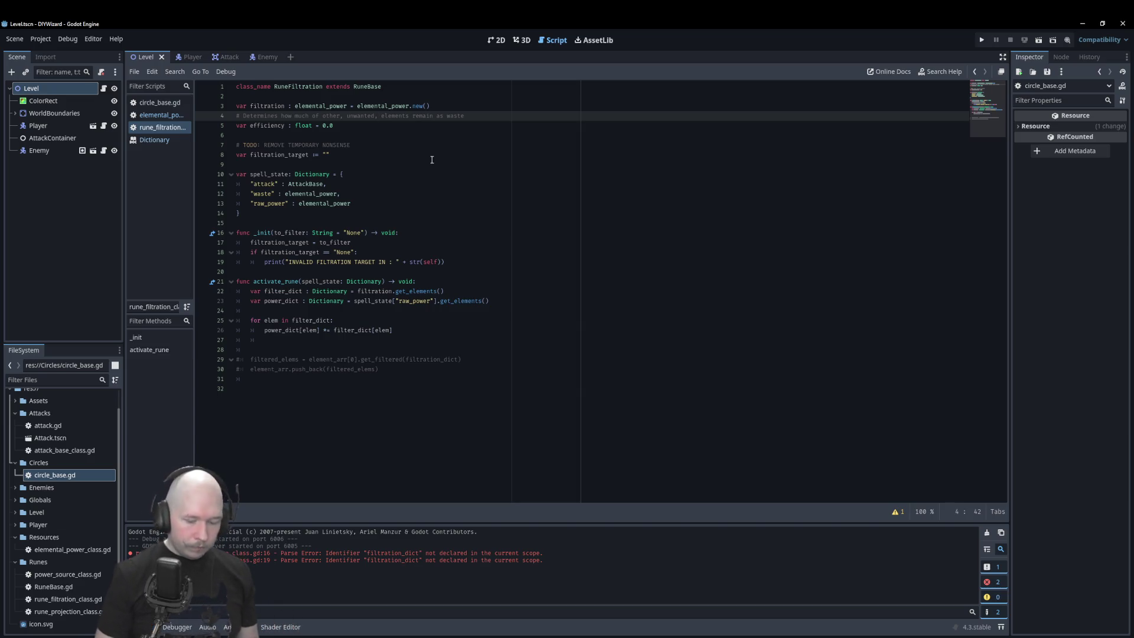
key("Down")
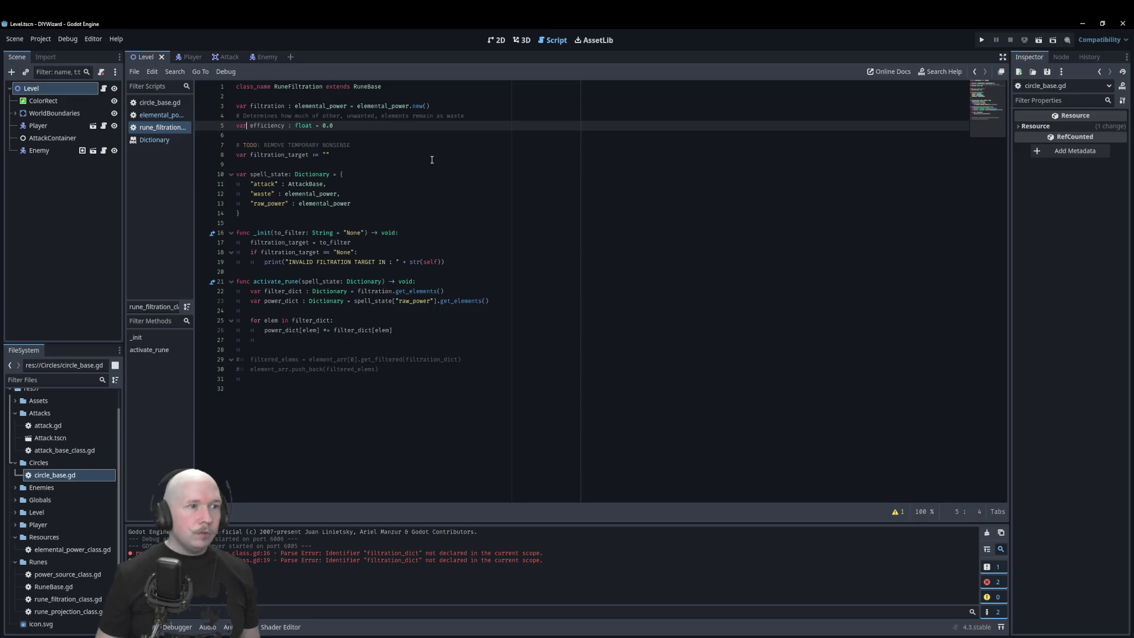
type("in")
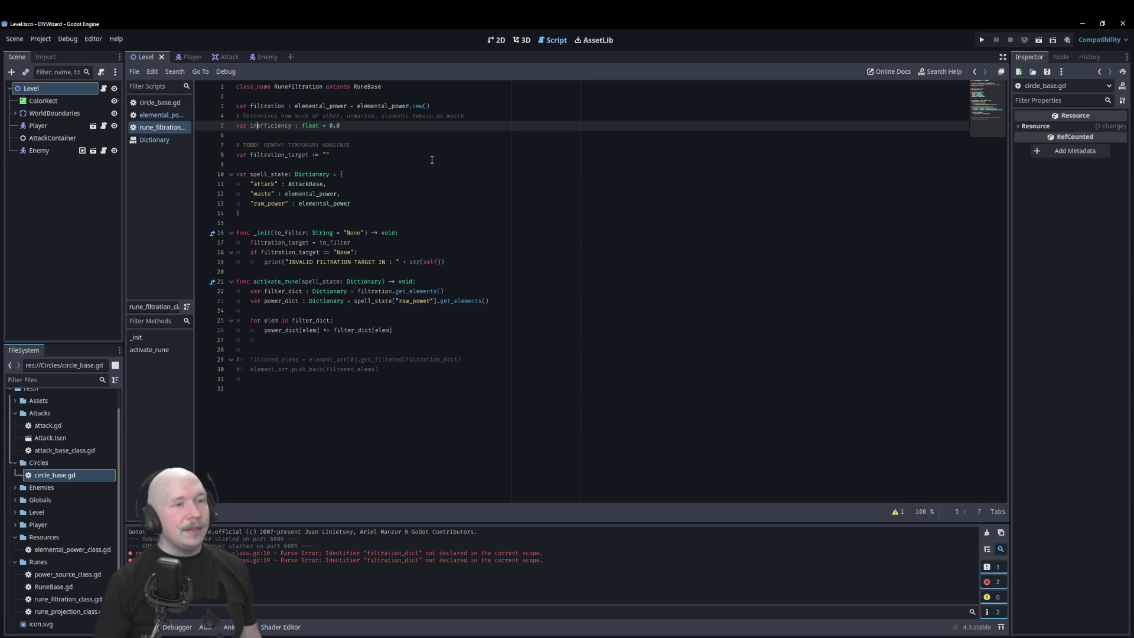
left_click(330, 126)
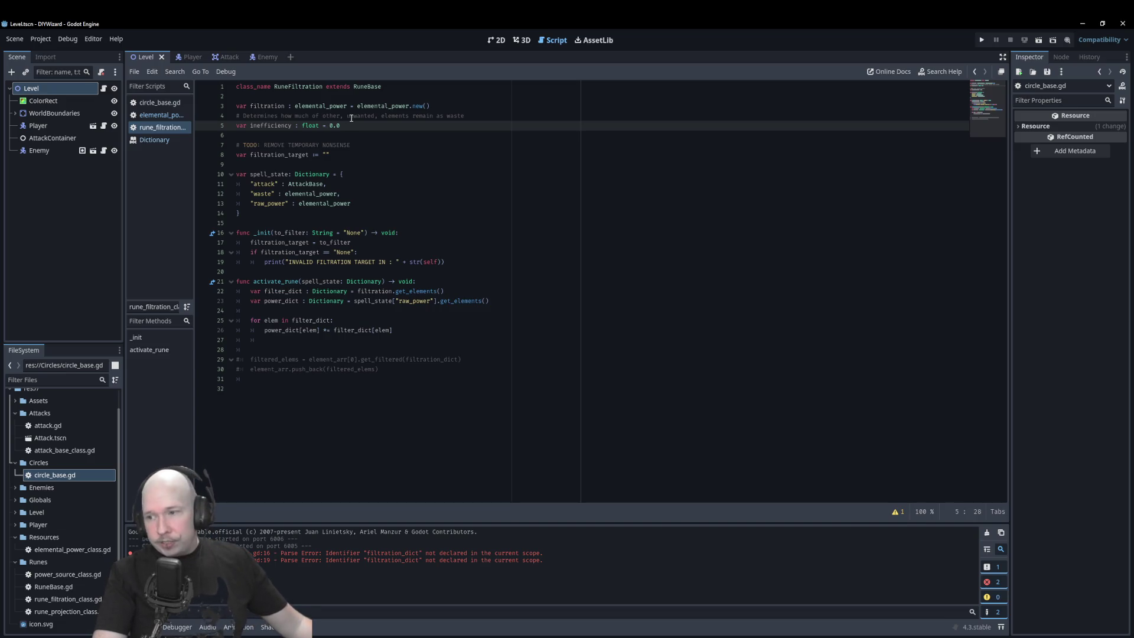
left_click(416, 138)
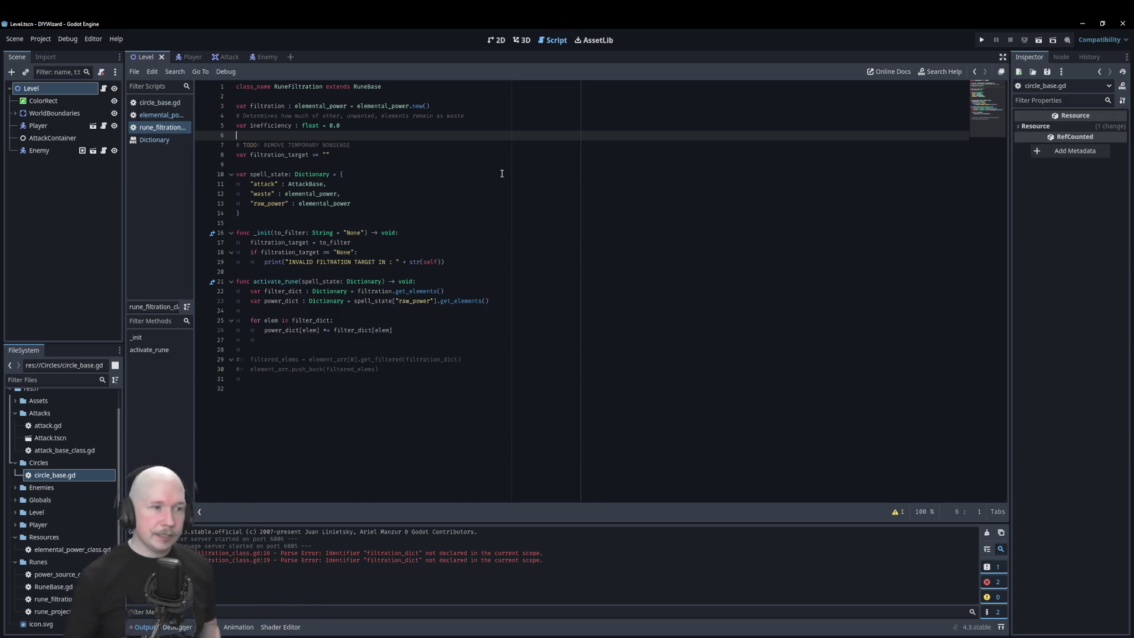
left_click(371, 167)
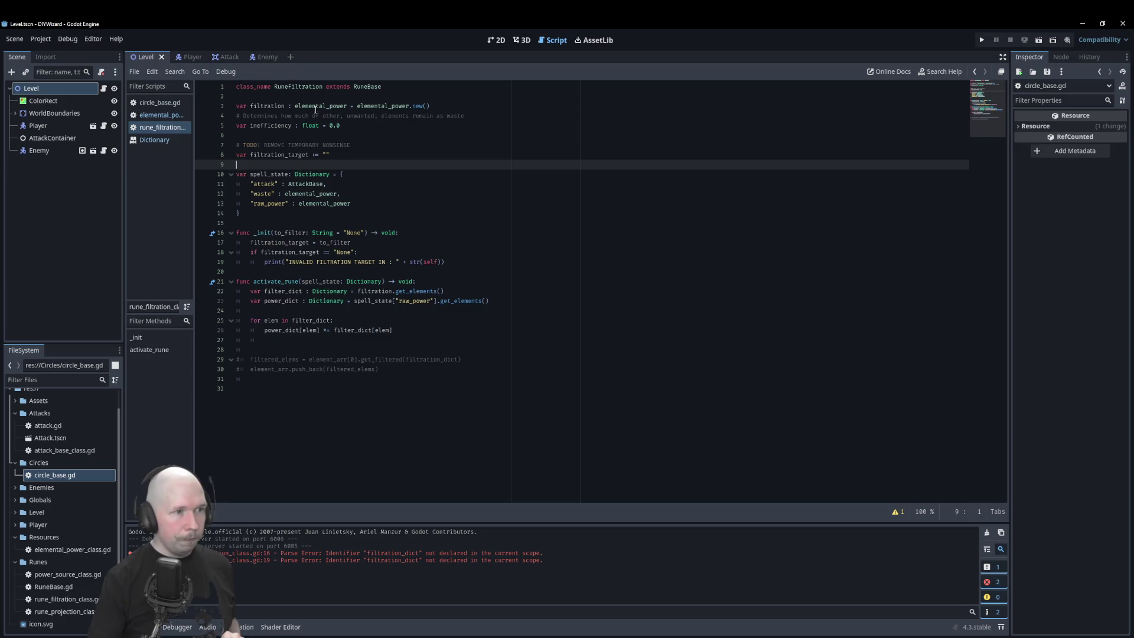
Briefly prefix the power_dict declaration with 'raw_', then revert it so it stays power_dict.
left_click(477, 317)
left_click(418, 329)
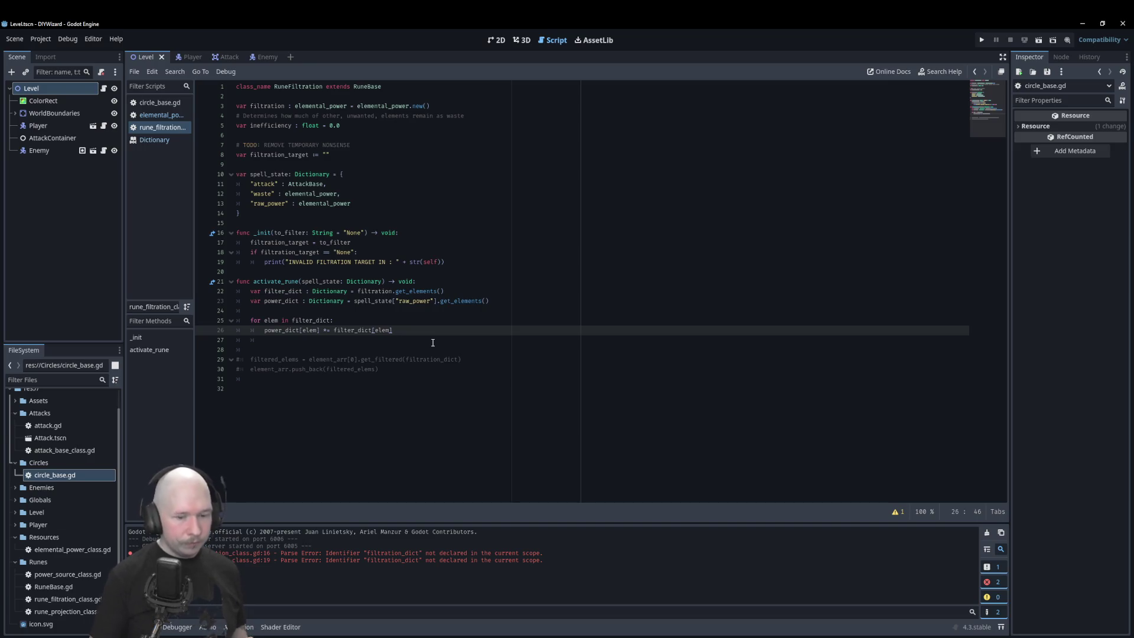
left_click(266, 301)
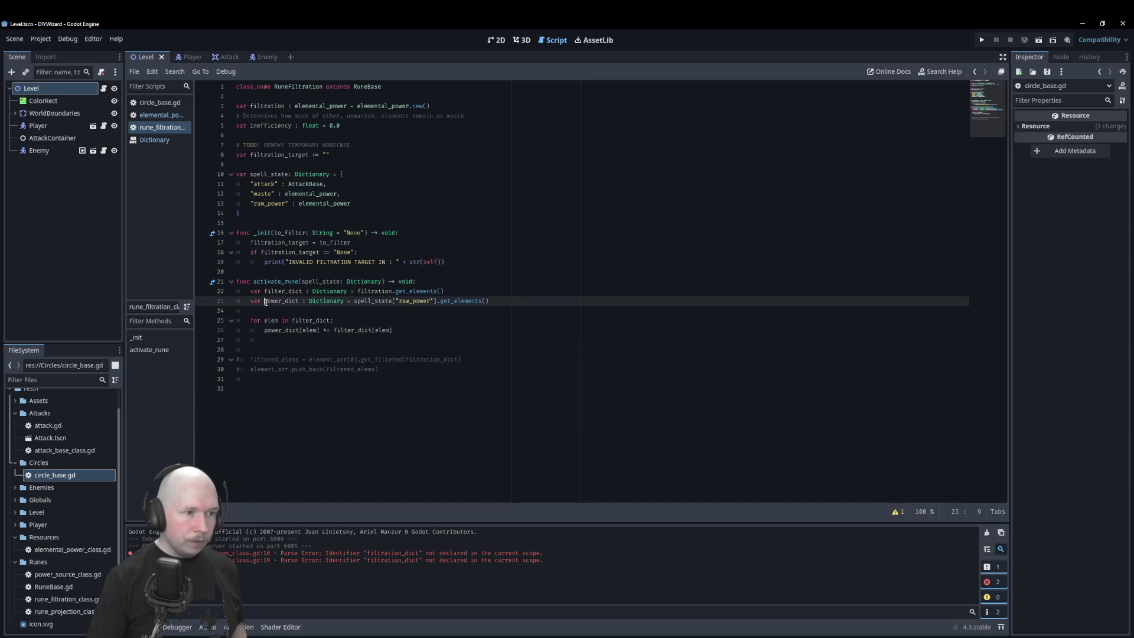
type("raw_")
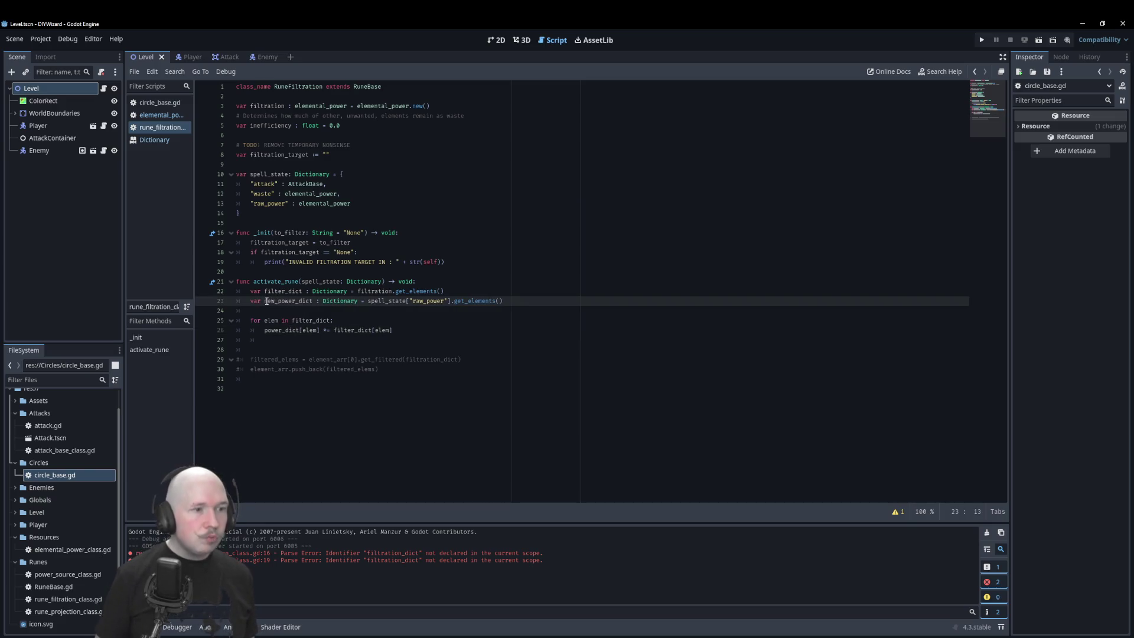
key("BackSpace")
key("BackSpace")
key("BackSpace")
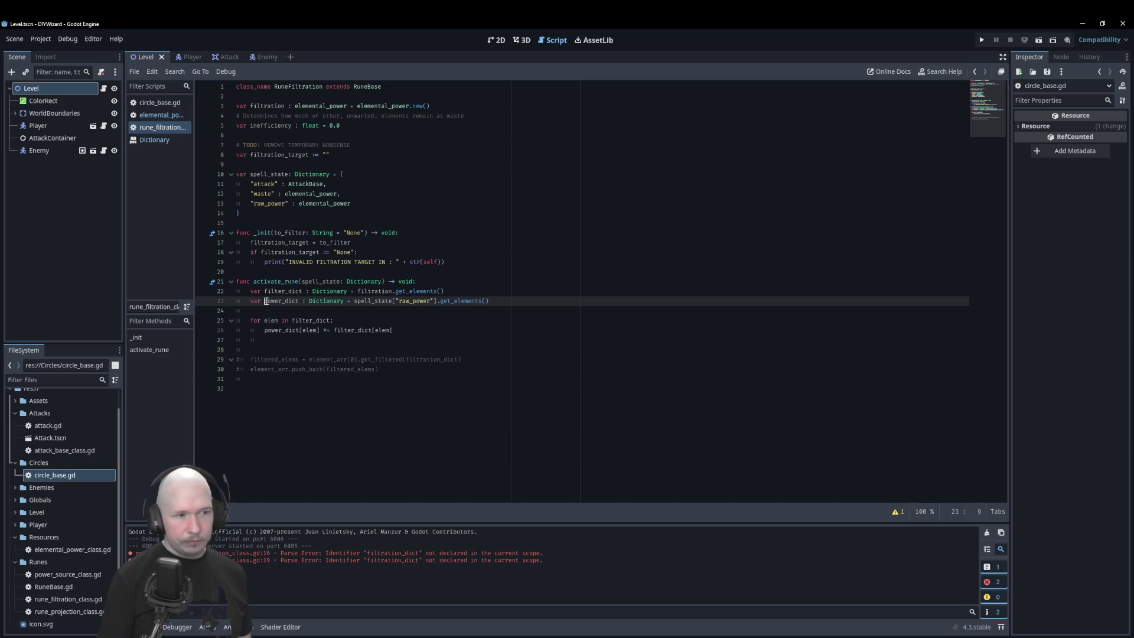
left_click(414, 330)
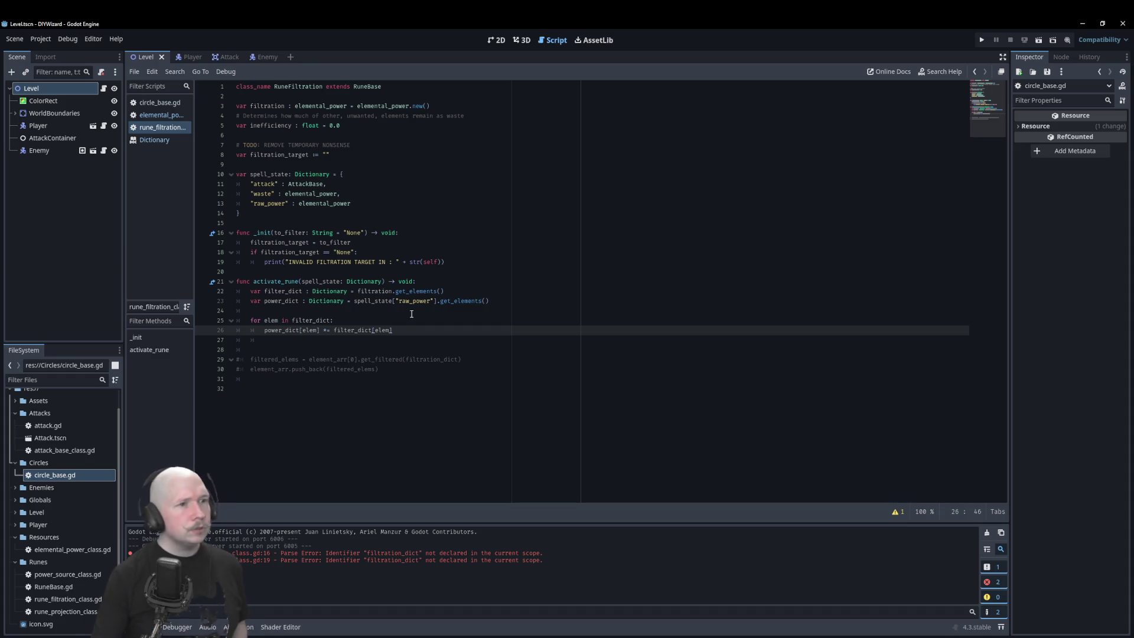
left_click(429, 125)
Add 'var efficiency : float = 0.0' below inefficiency, commented 'Defines how much of target element is retained'.
key("Return")
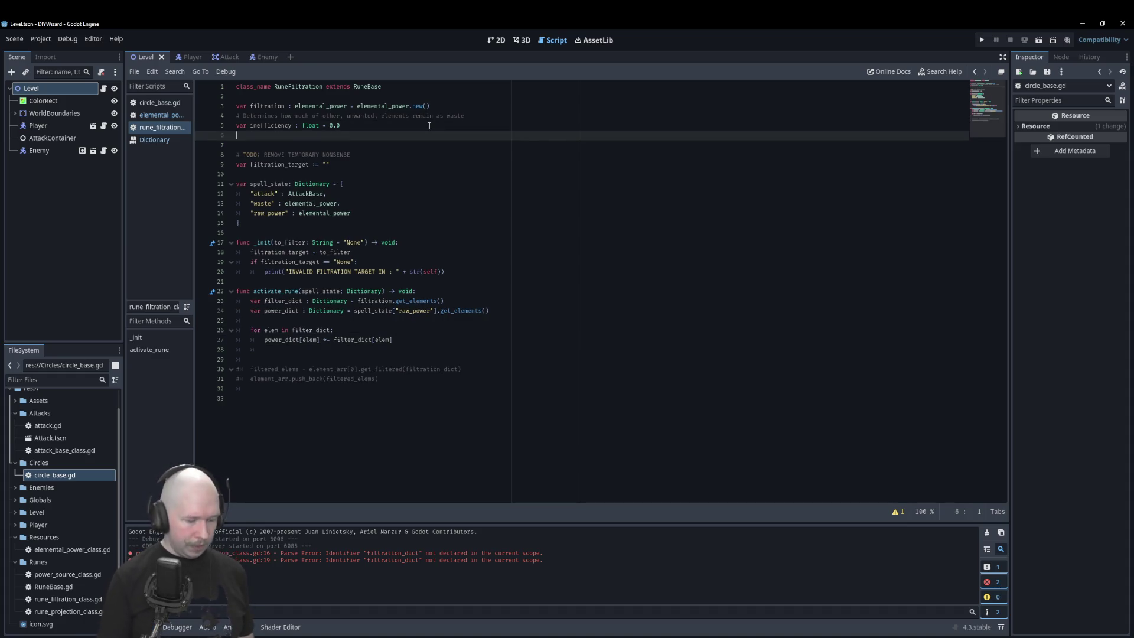
type("ar efficiency ")
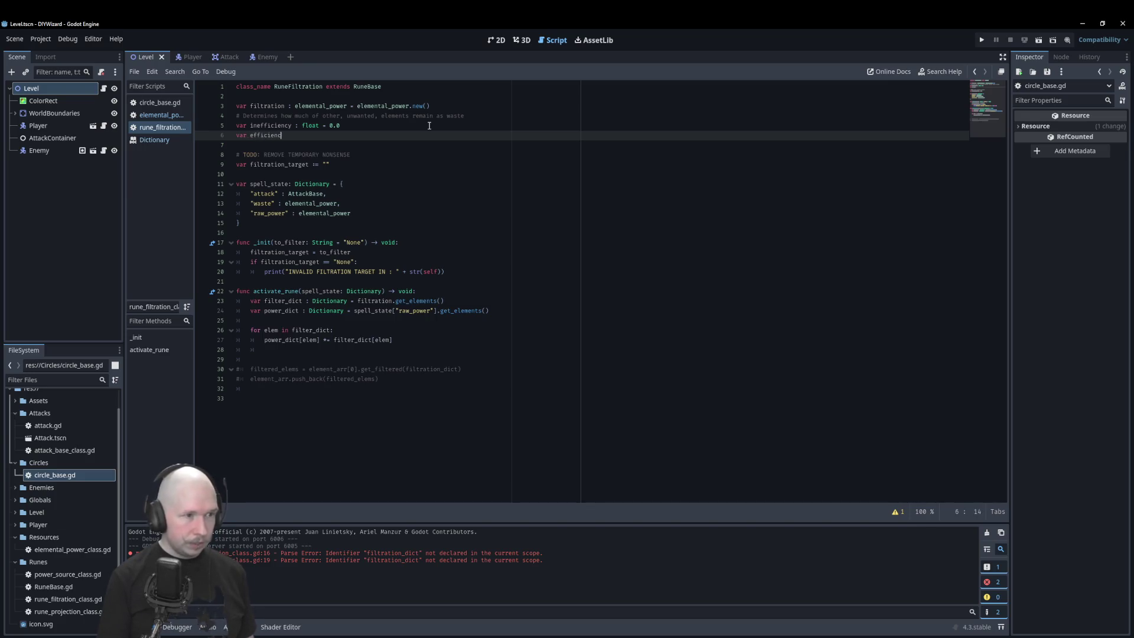
type(": float = 0.0")
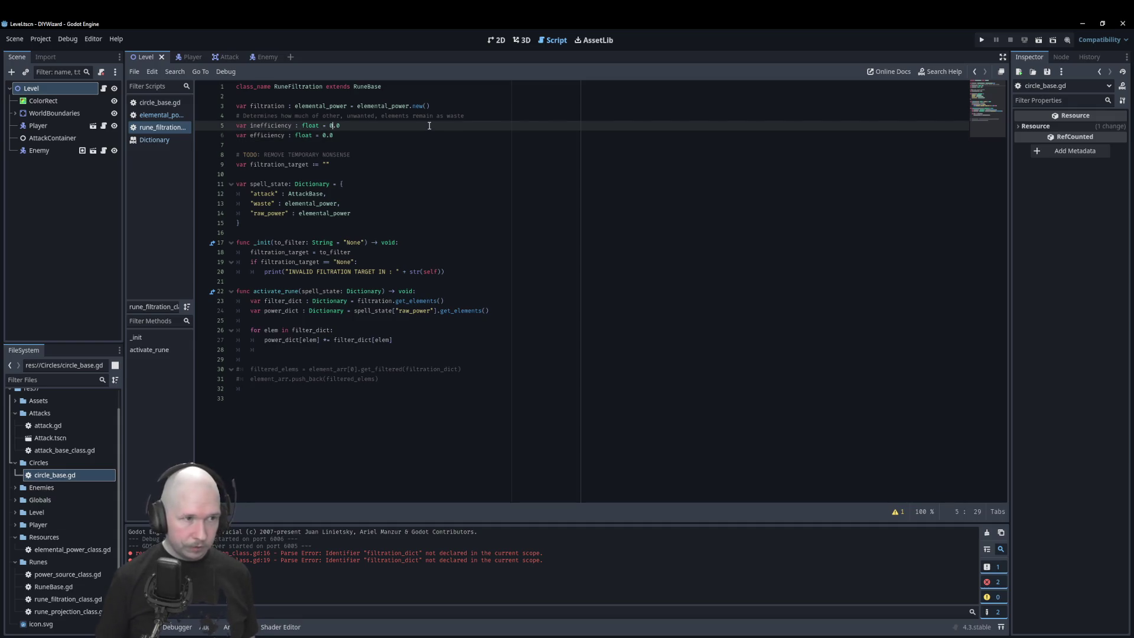
key("ctrl+shift+Return")
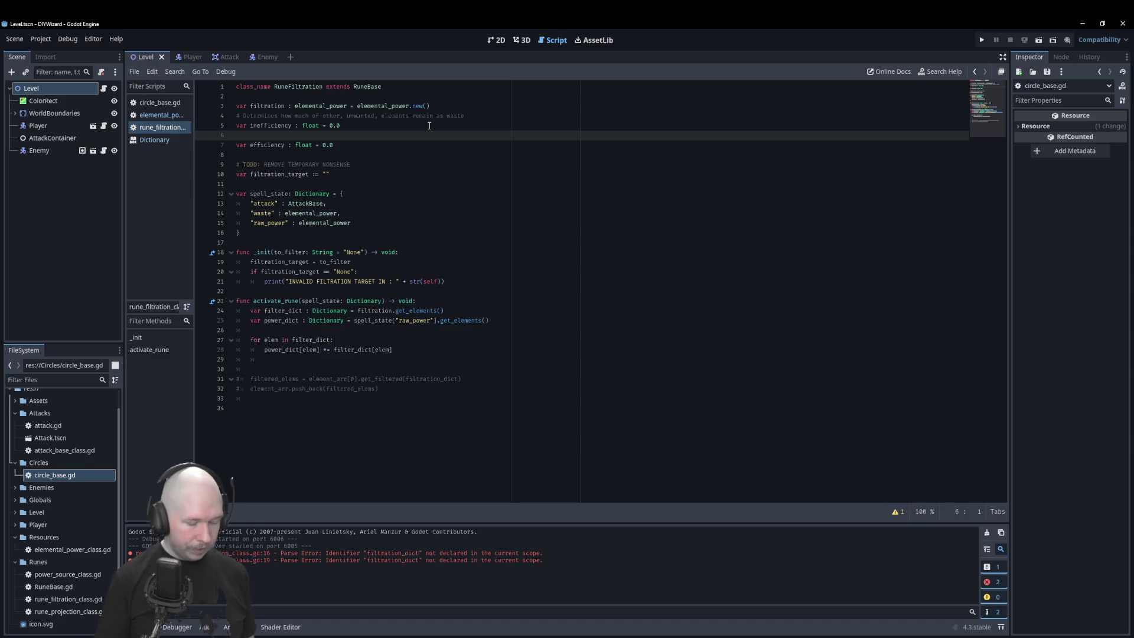
type("Defines ")
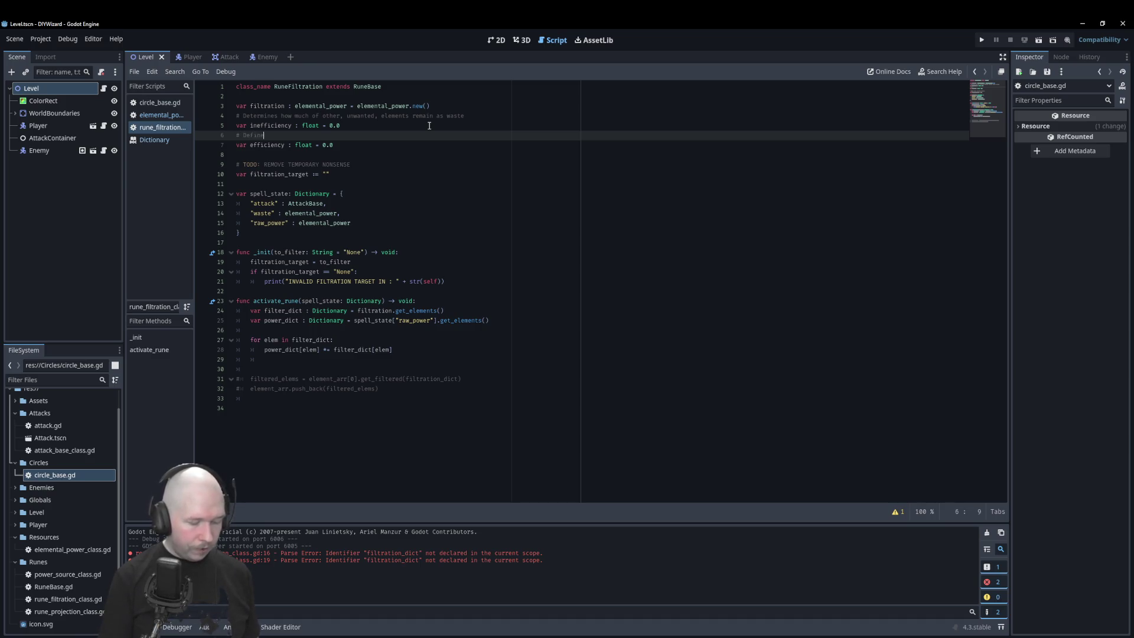
type("how much of ")
type("target element is ")
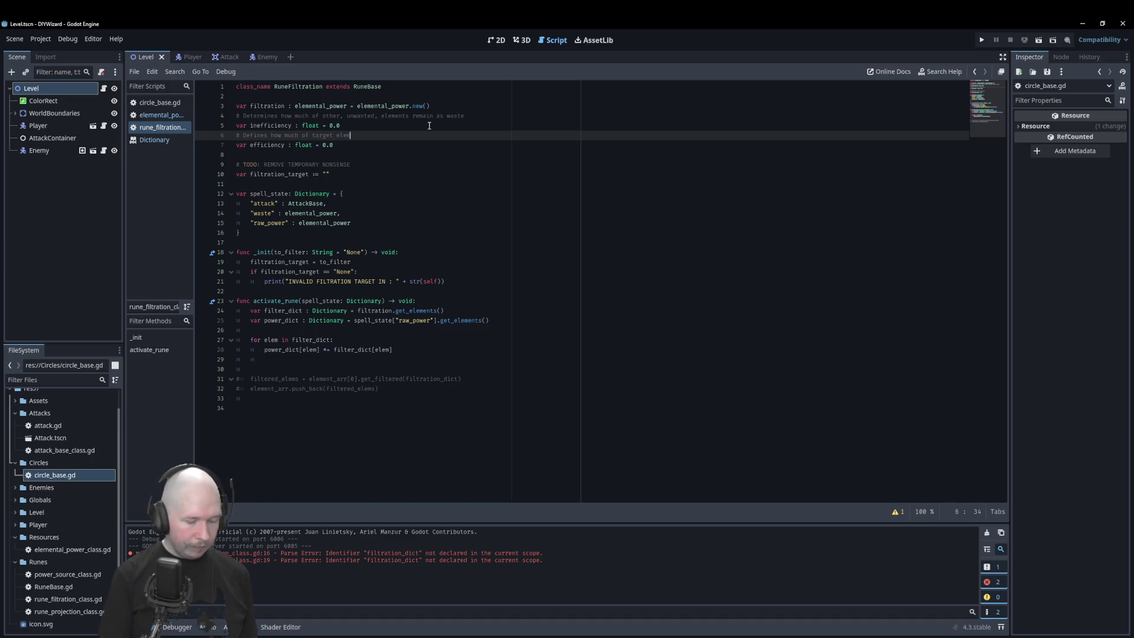
type("retained")
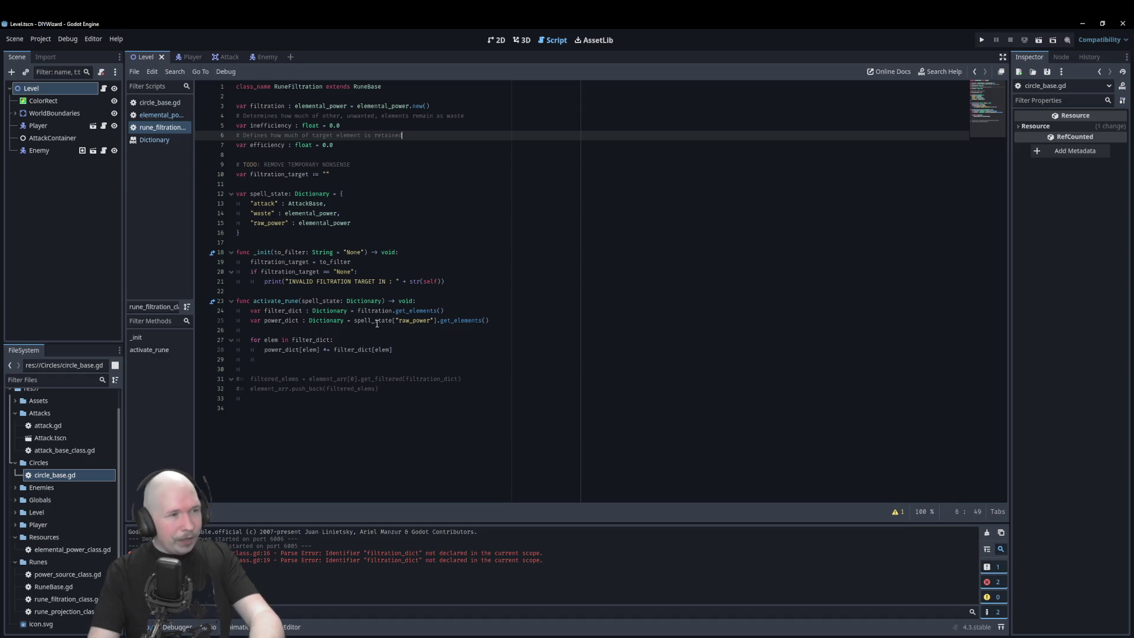
left_click(178, 116)
Scroll through the elemental_power script reviewing get_waste_average, get_main_element, set_element and the other helpers.
left_click(438, 331)
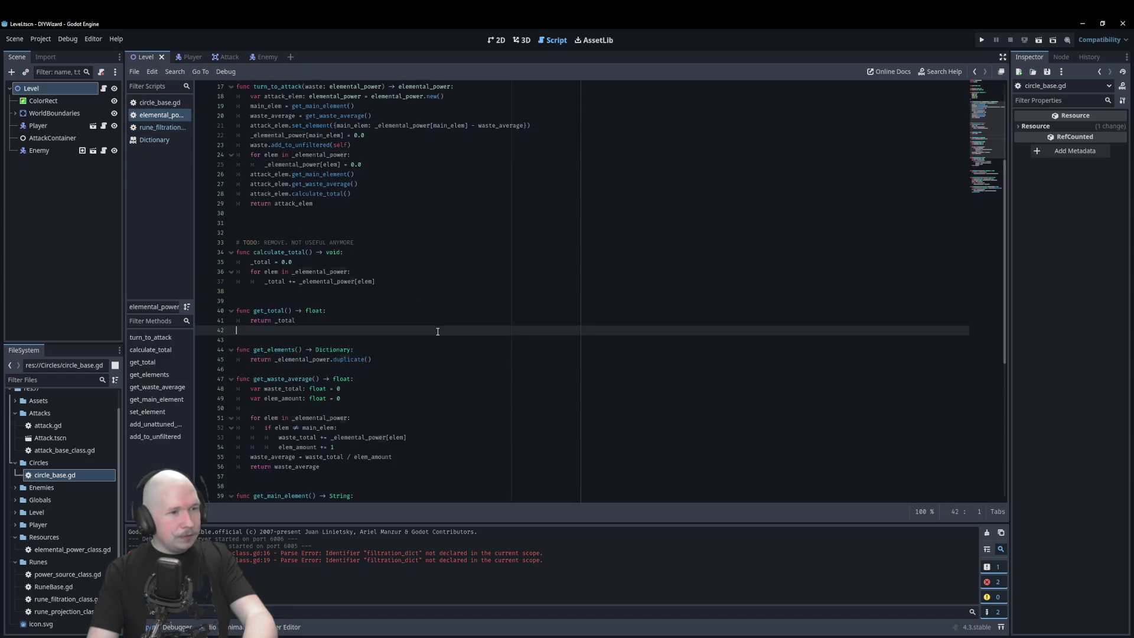
scroll(438, 331, "down", 5)
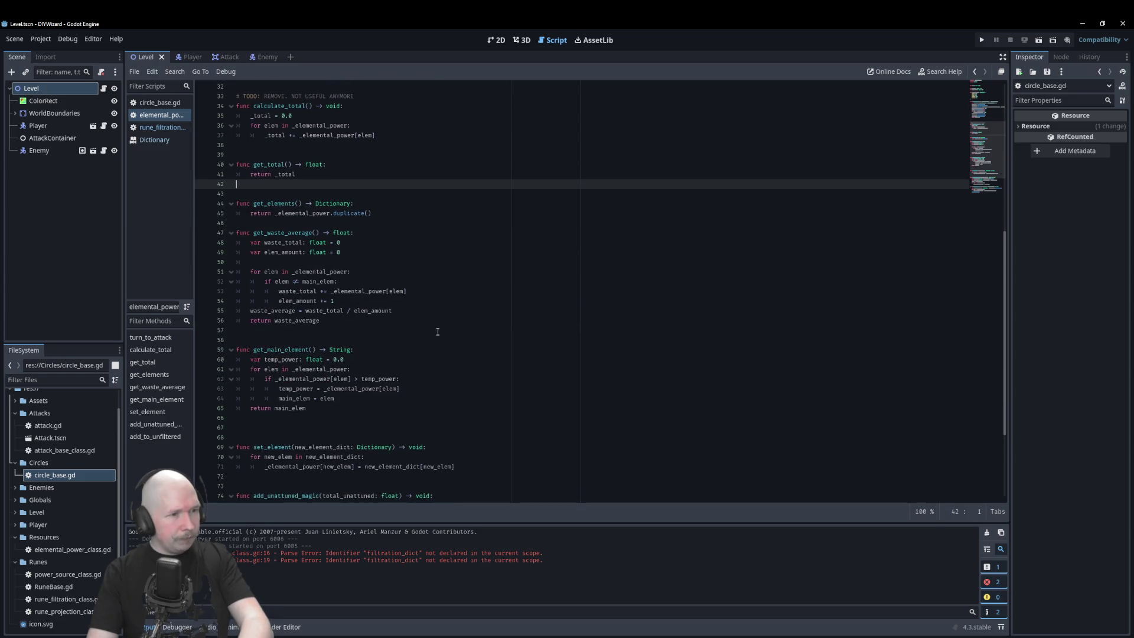
scroll(438, 332, "down", 5)
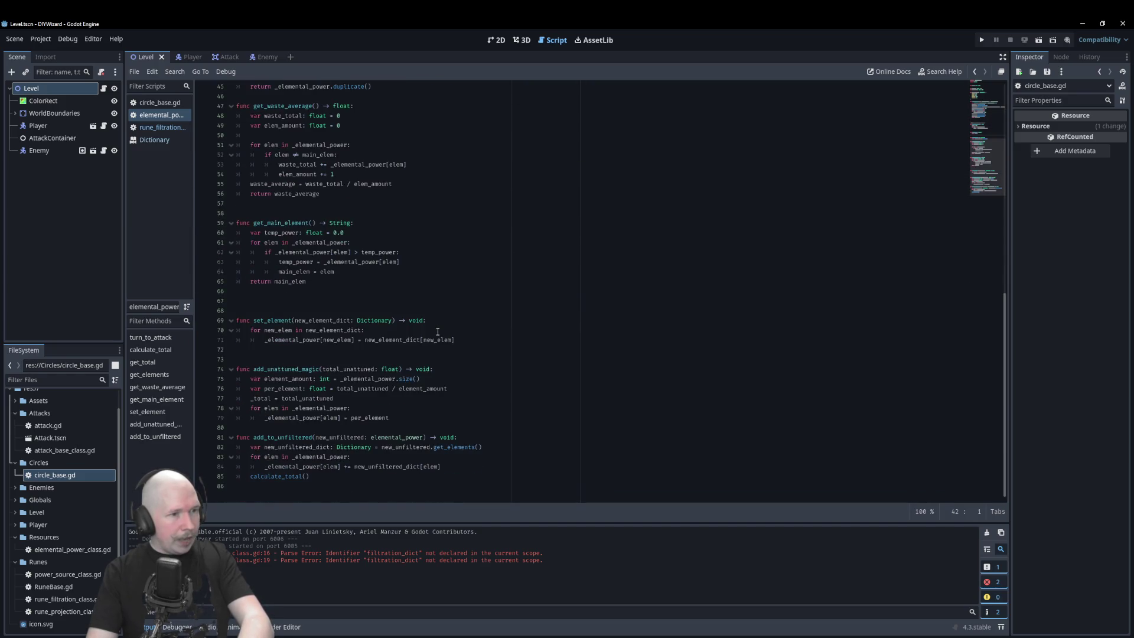
left_click(442, 302)
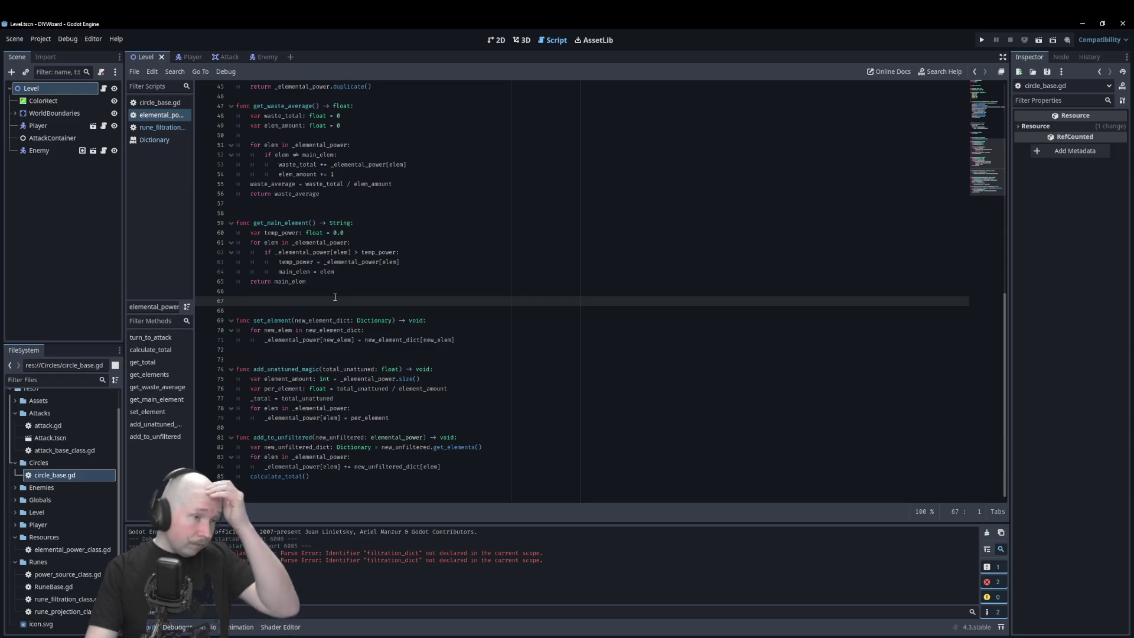
scroll(322, 286, "up", 4)
scroll(322, 286, "up", 10)
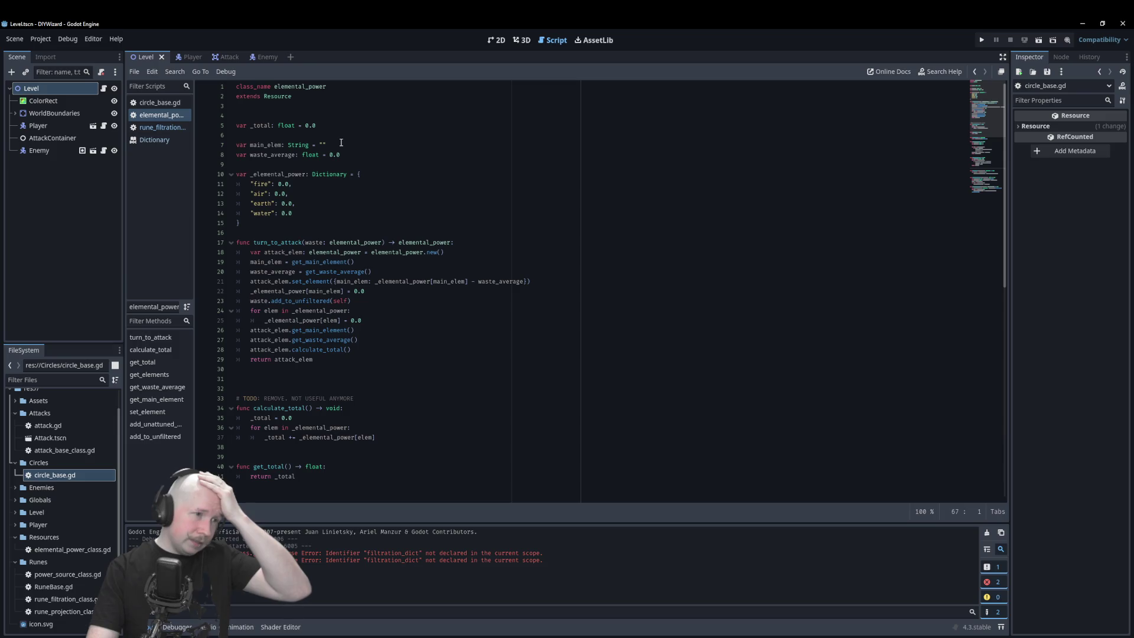
scroll(340, 142, "down", 15)
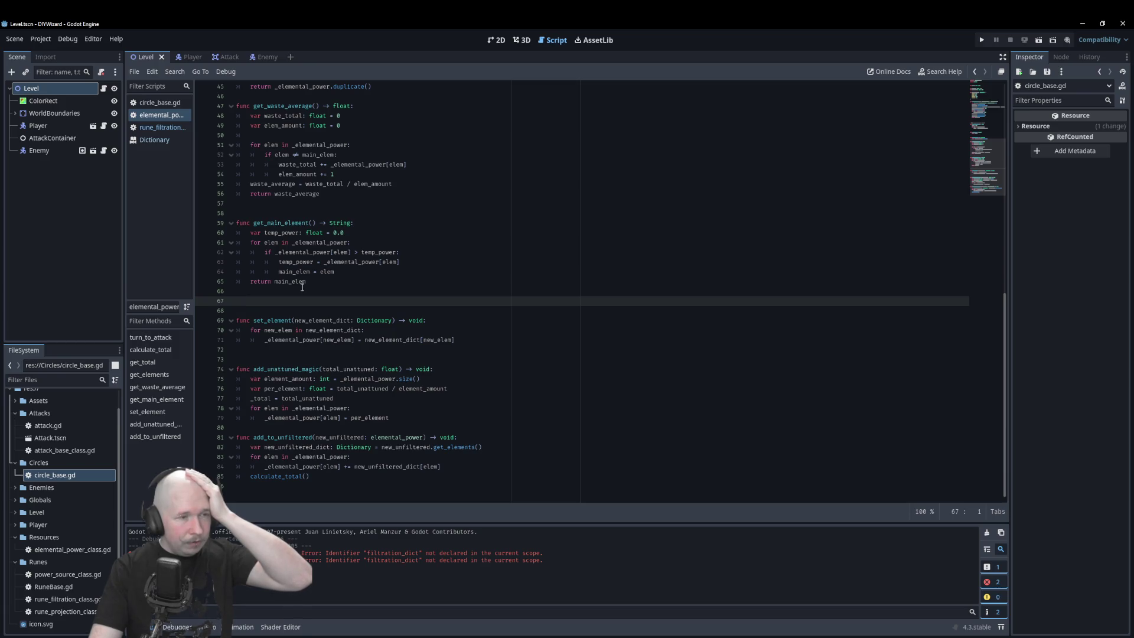
Add the comment '# TODO: Change to check_main_elem. GET should just return string' above get_main_element.
left_click(299, 210)
type("# '")
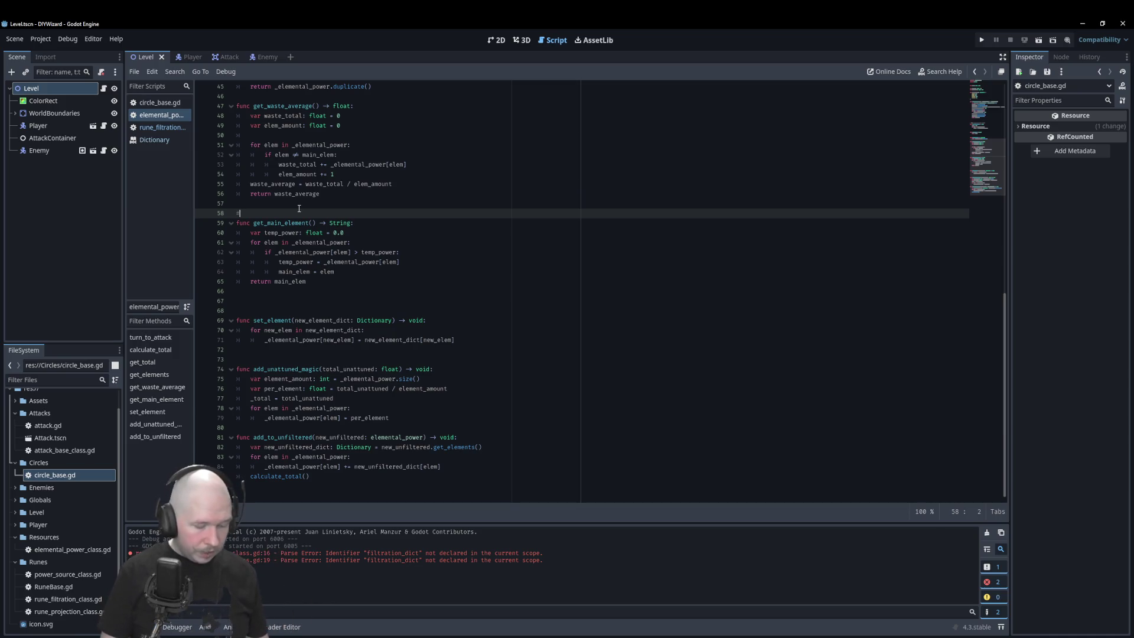
type("ODO:")
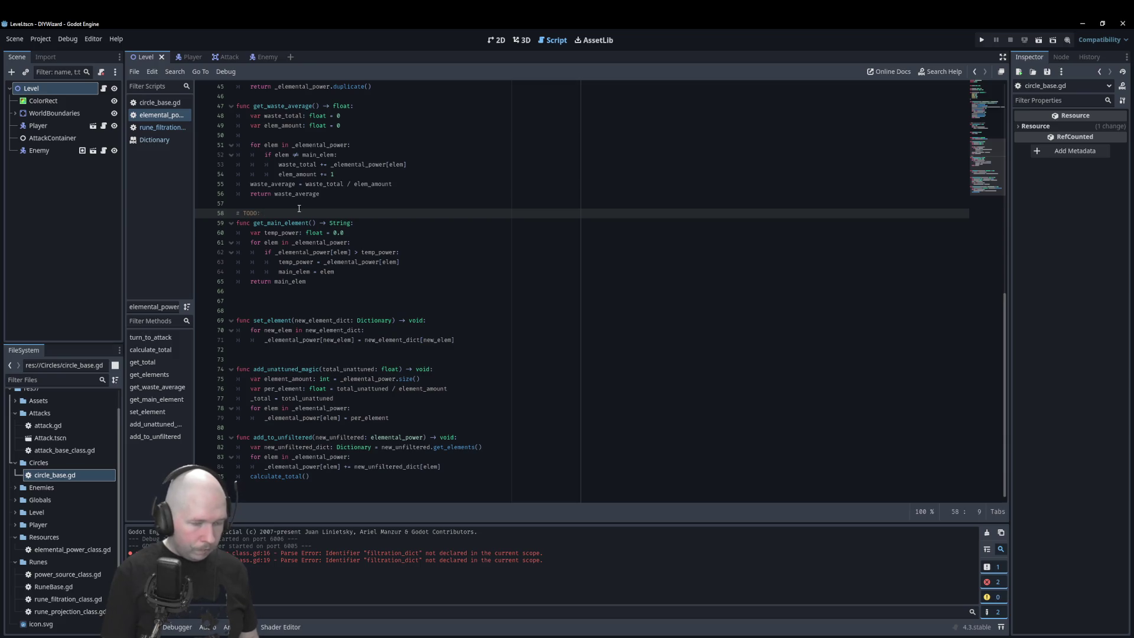
type("CHange to ")
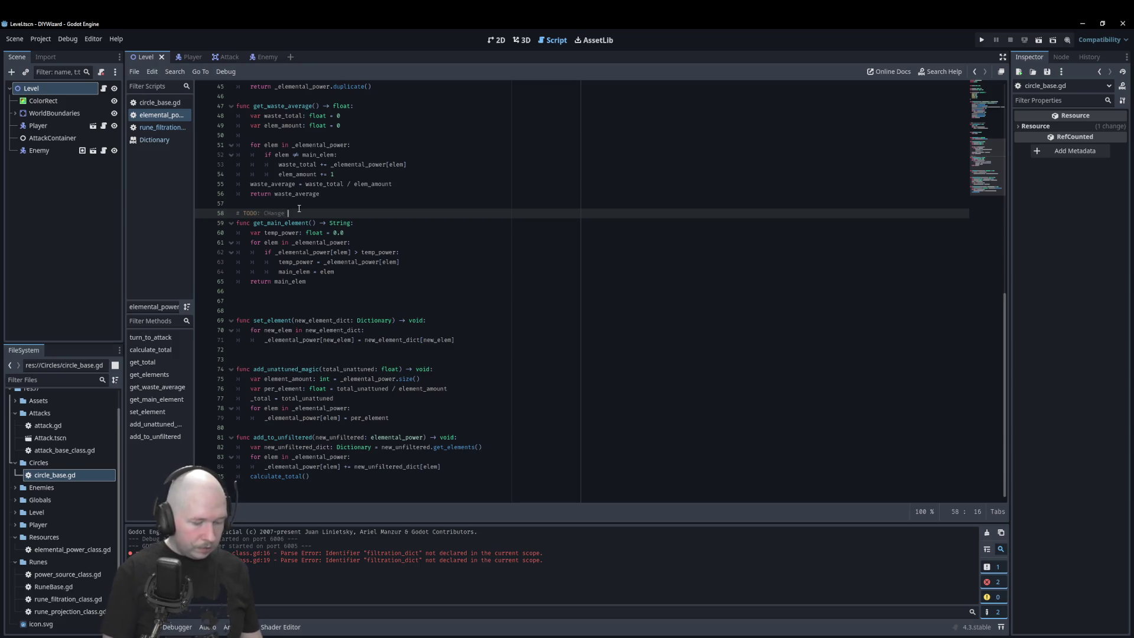
type("eck")
key("BackSpace")
key("BackSpace")
key("BackSpace")
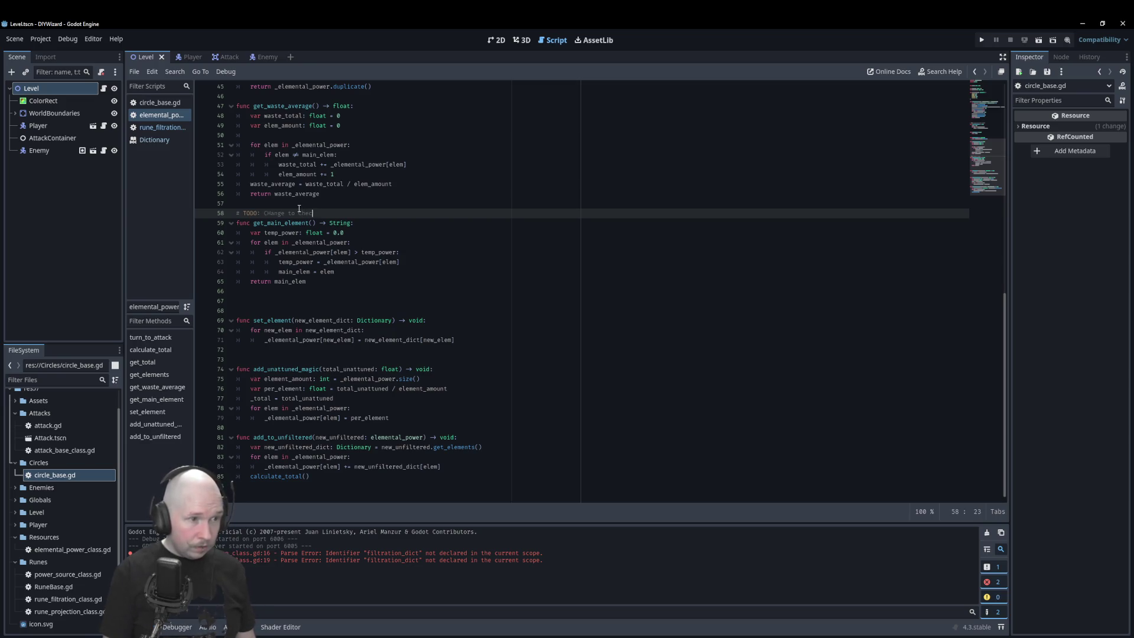
type("check")
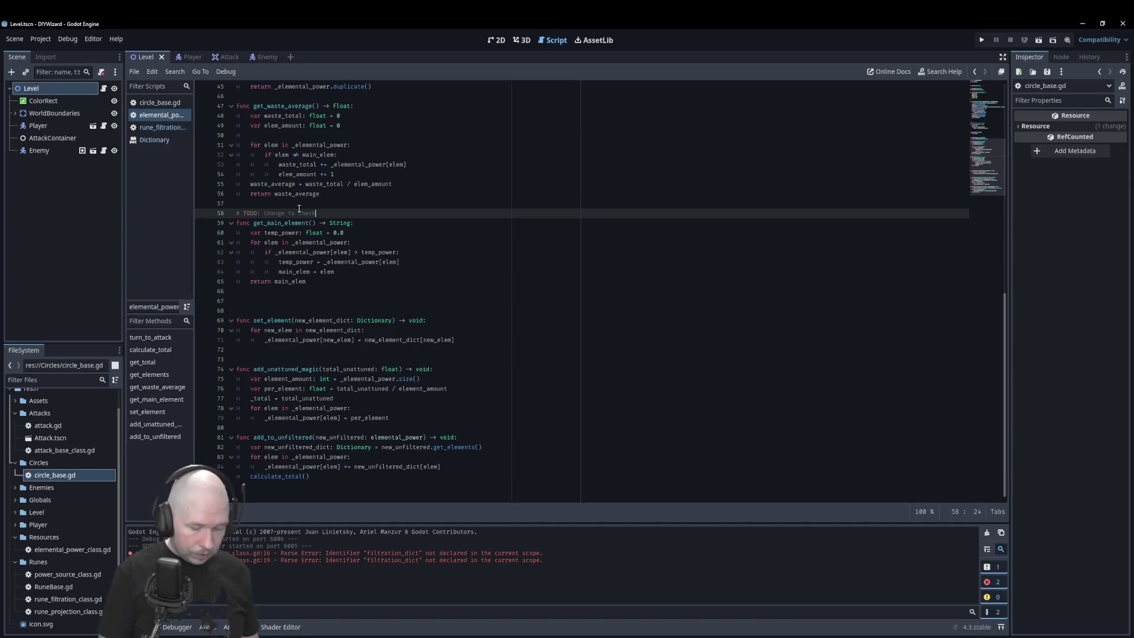
type("main_elem")
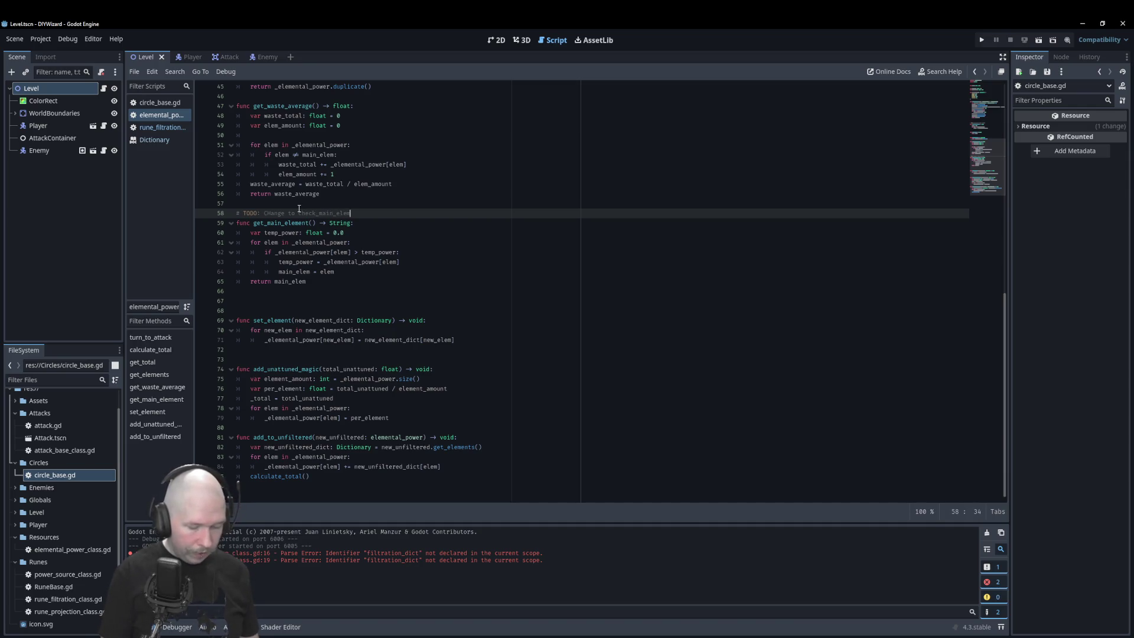
type("GET shou")
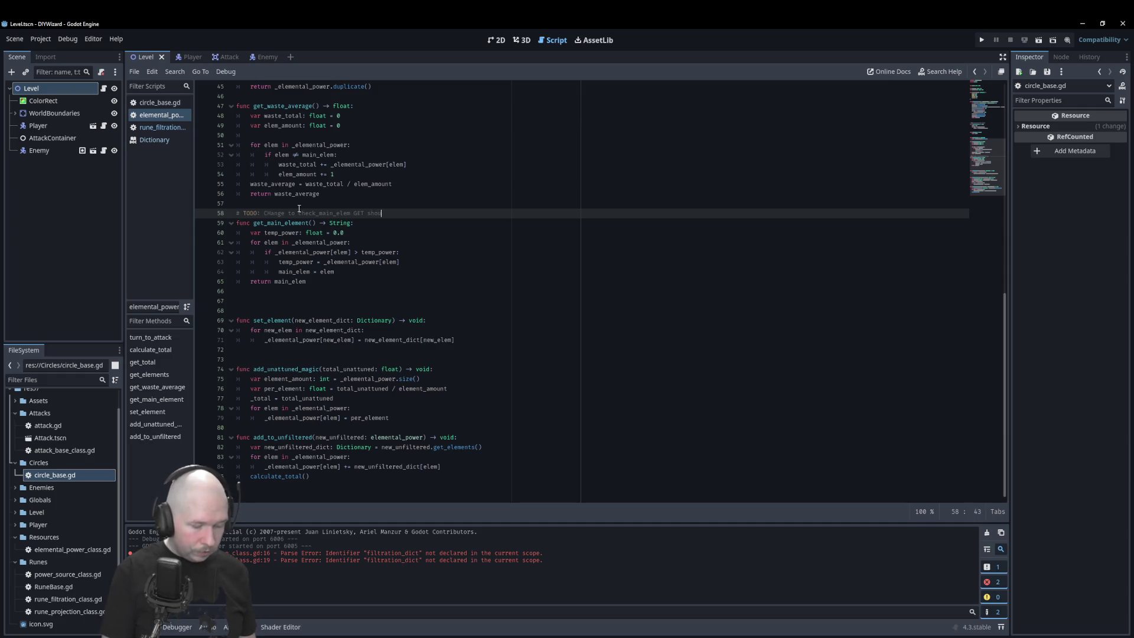
type("just return string")
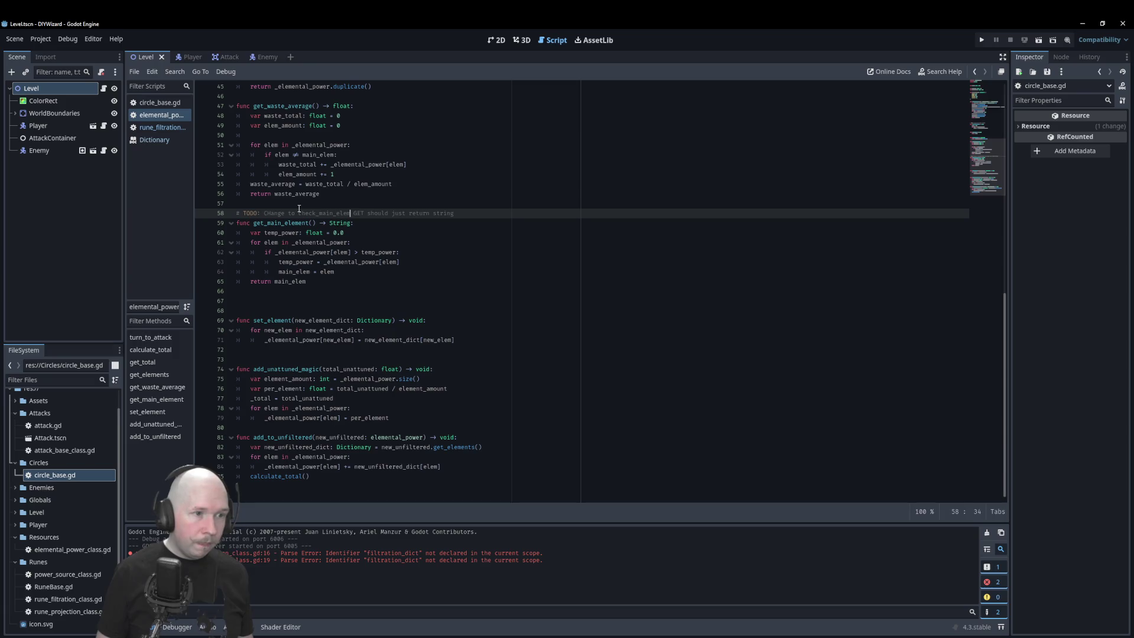
type(".")
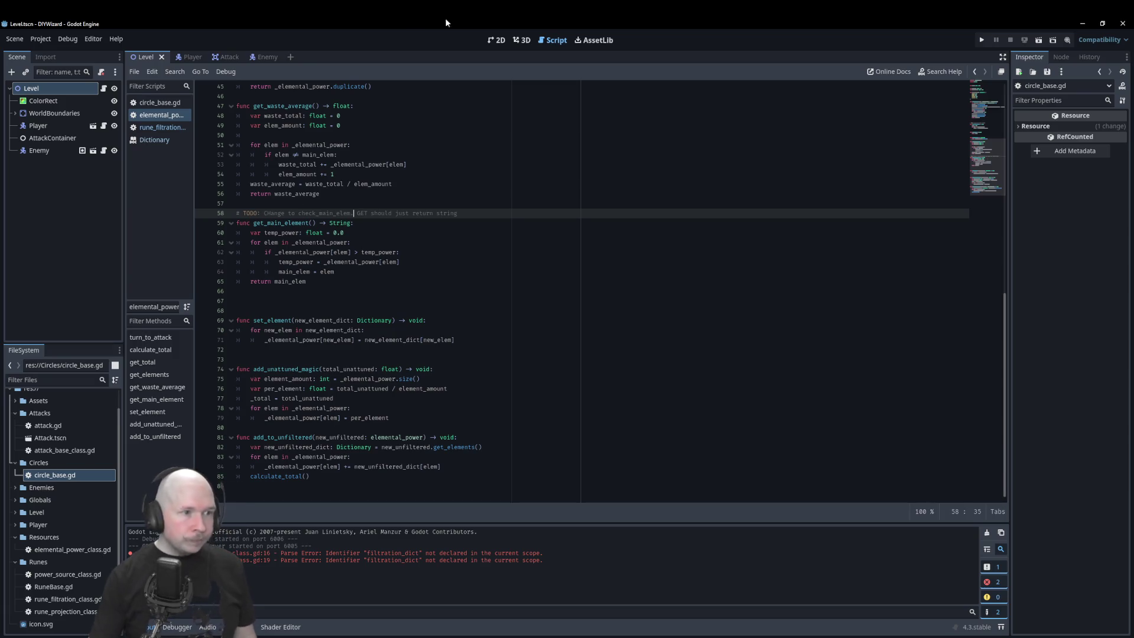
key("Delete")
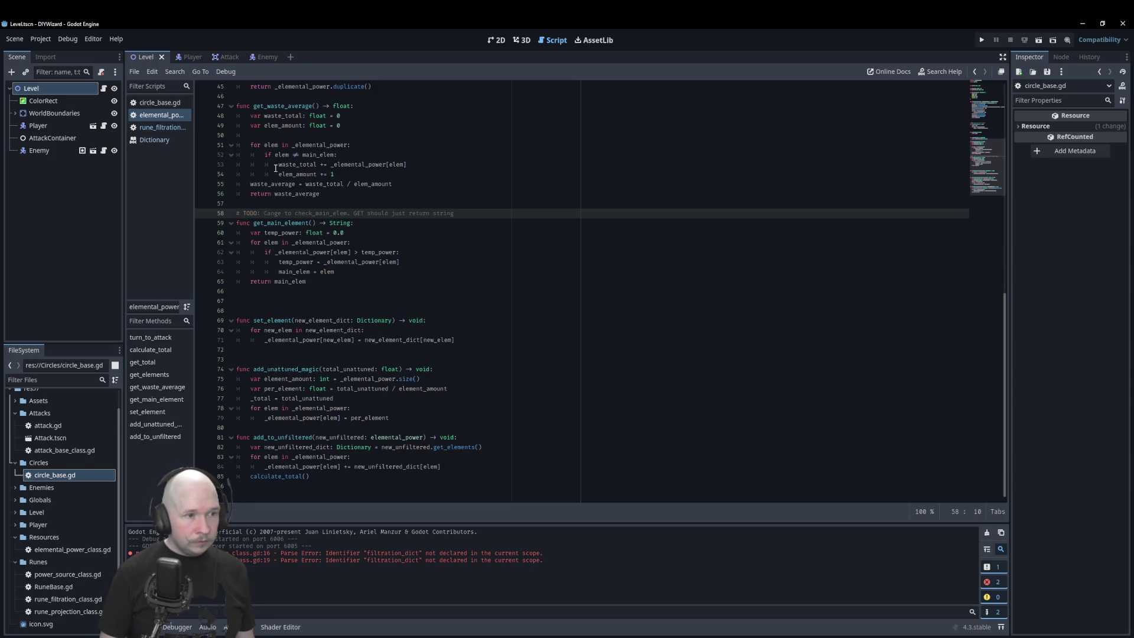
type("h")
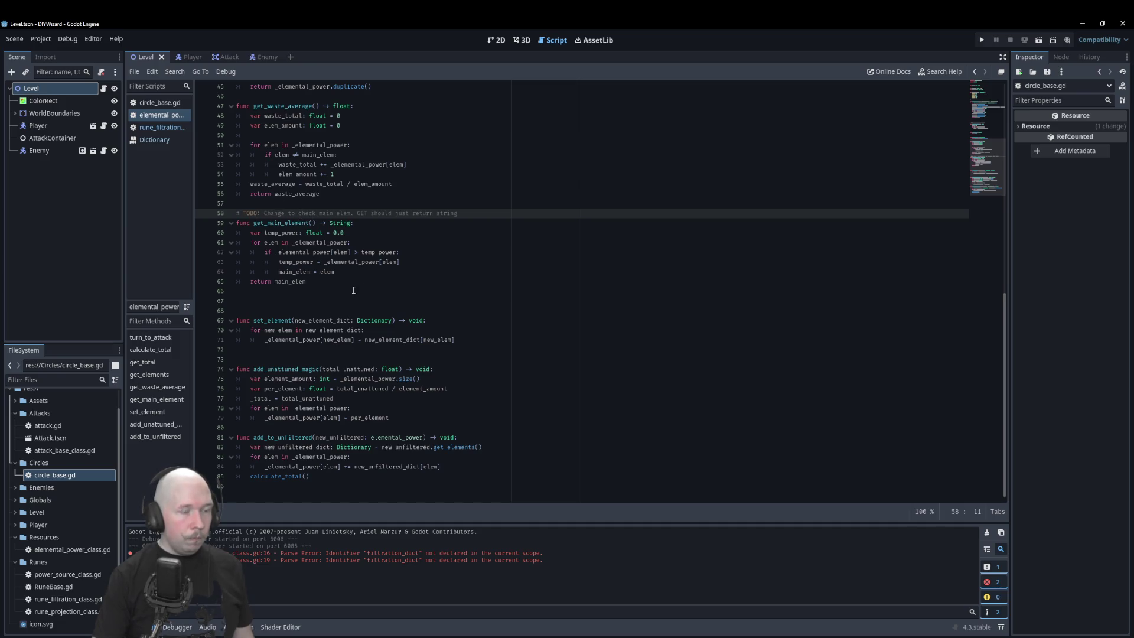
Rename the get_main_element function to check_main_element.
left_click(260, 222)
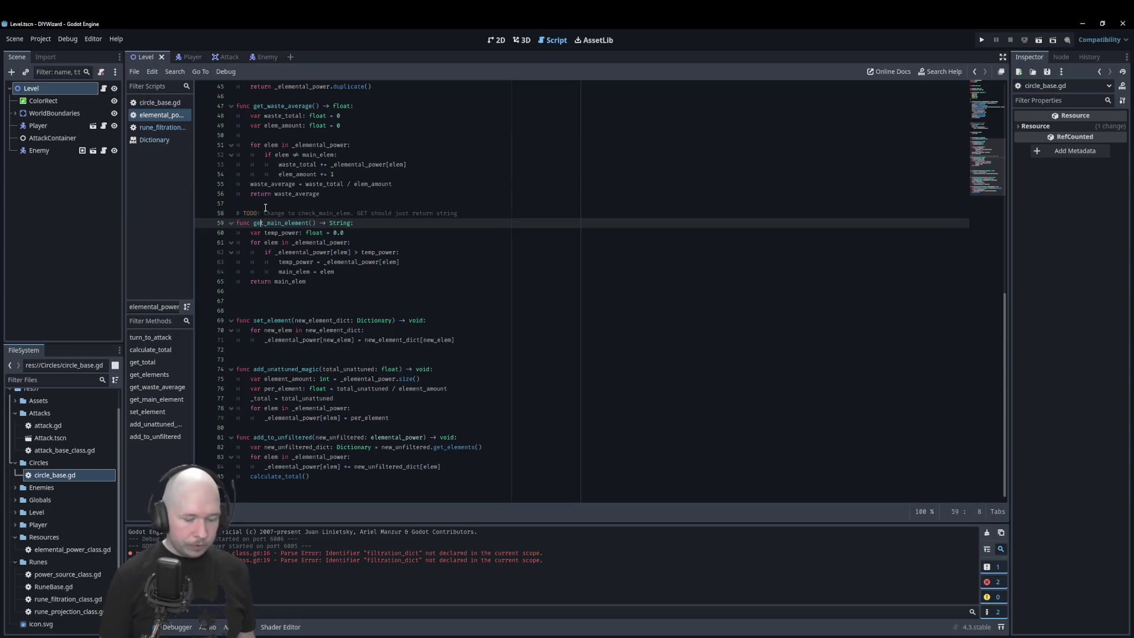
key("BackSpace")
key("BackSpace")
key("Delete")
type("chan")
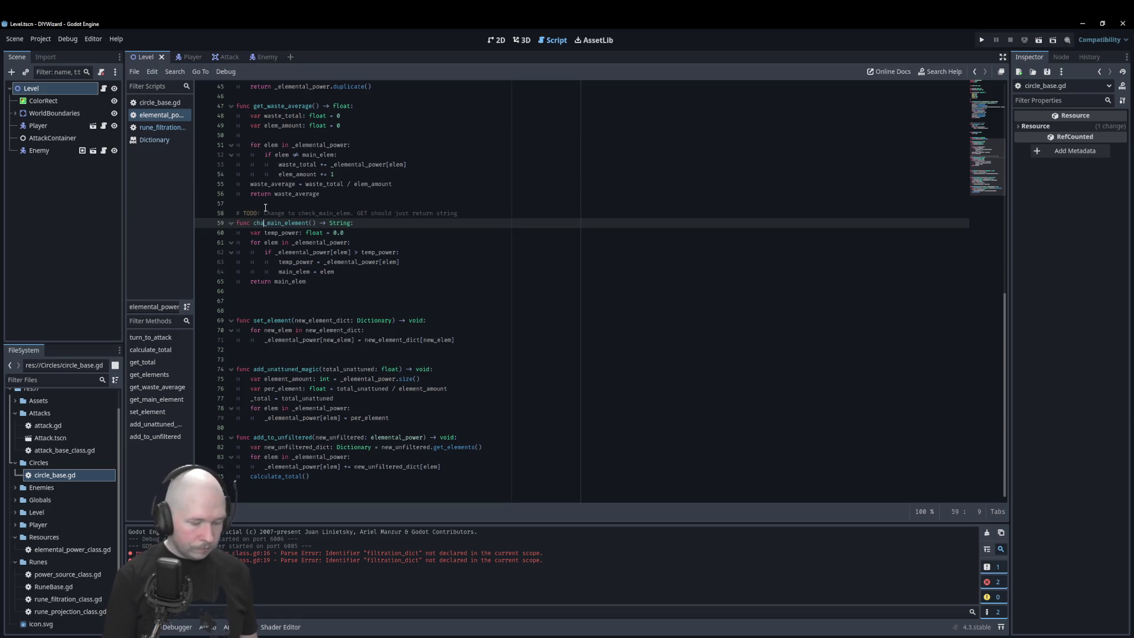
key("BackSpace")
key("BackSpace")
type("ec")
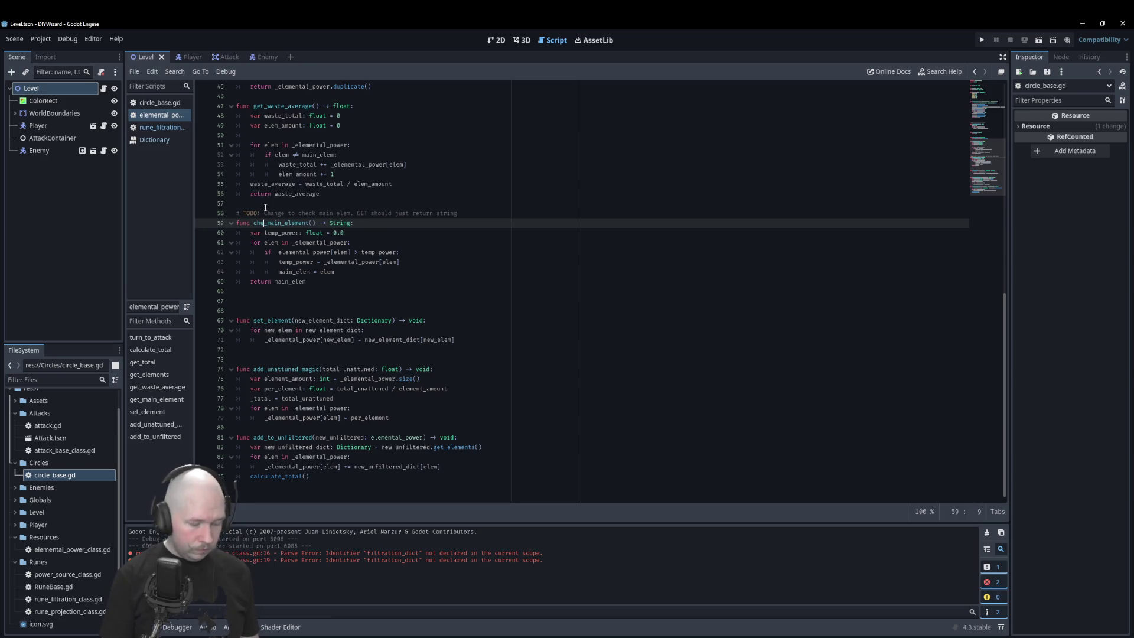
type("k")
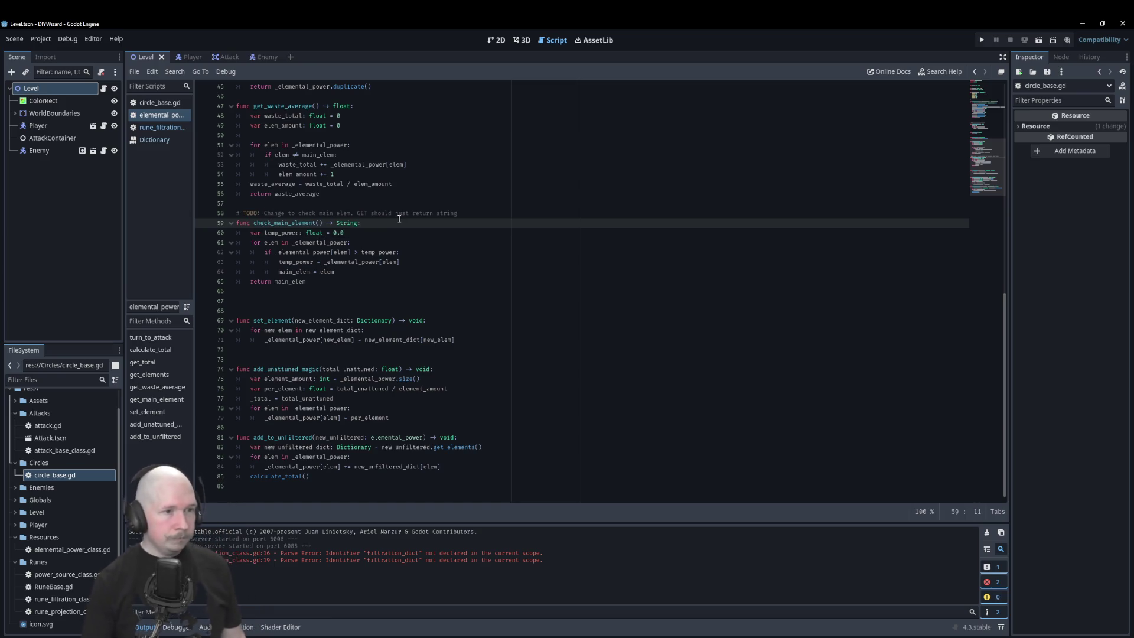
mouse_move(463, 213)
left_mouse_down()
mouse_move(220, 204)
mouse_move(224, 215)
left_mouse_up()
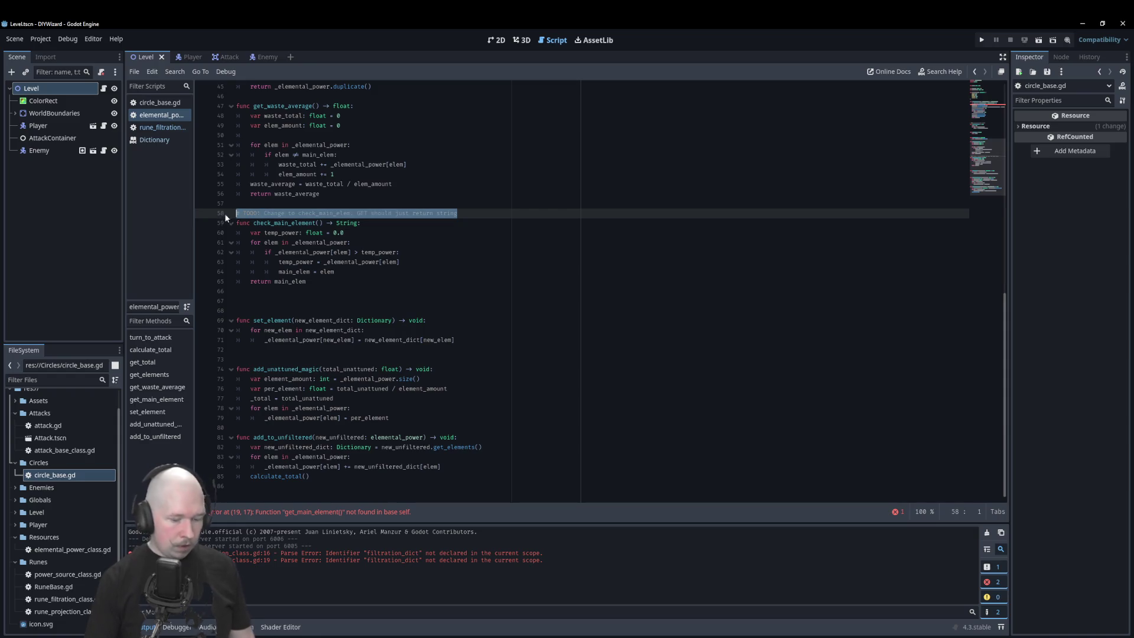
Remove the TODO comment and start a new func get_main_element() -> String: below check_main_element.
key("BackSpace")
left_click(246, 292)
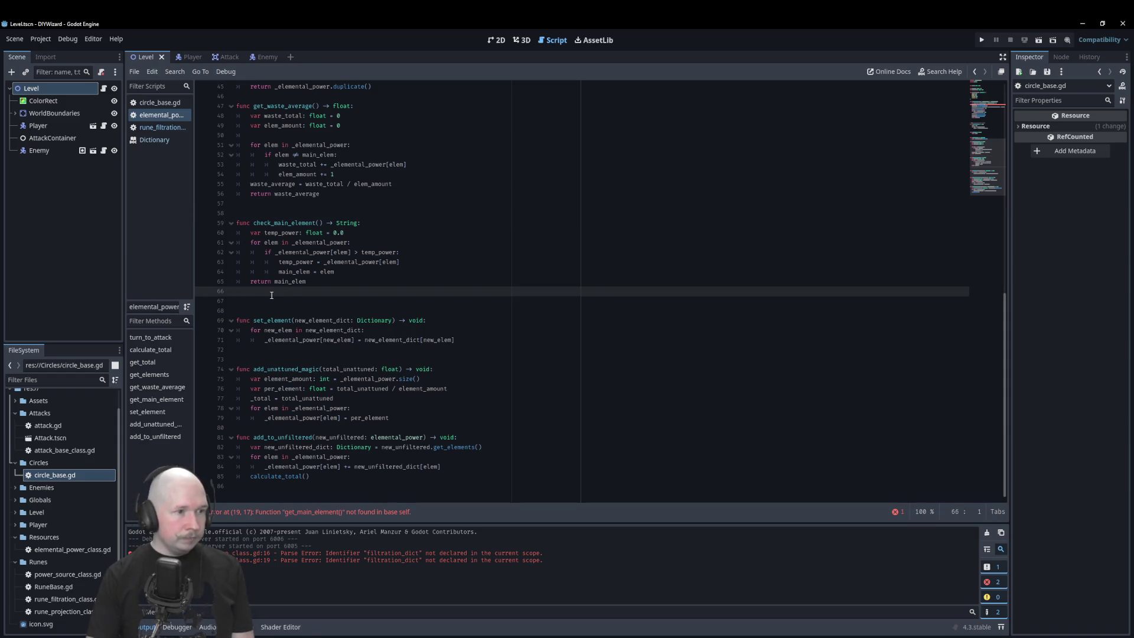
key("Return")
type("func get_main_")
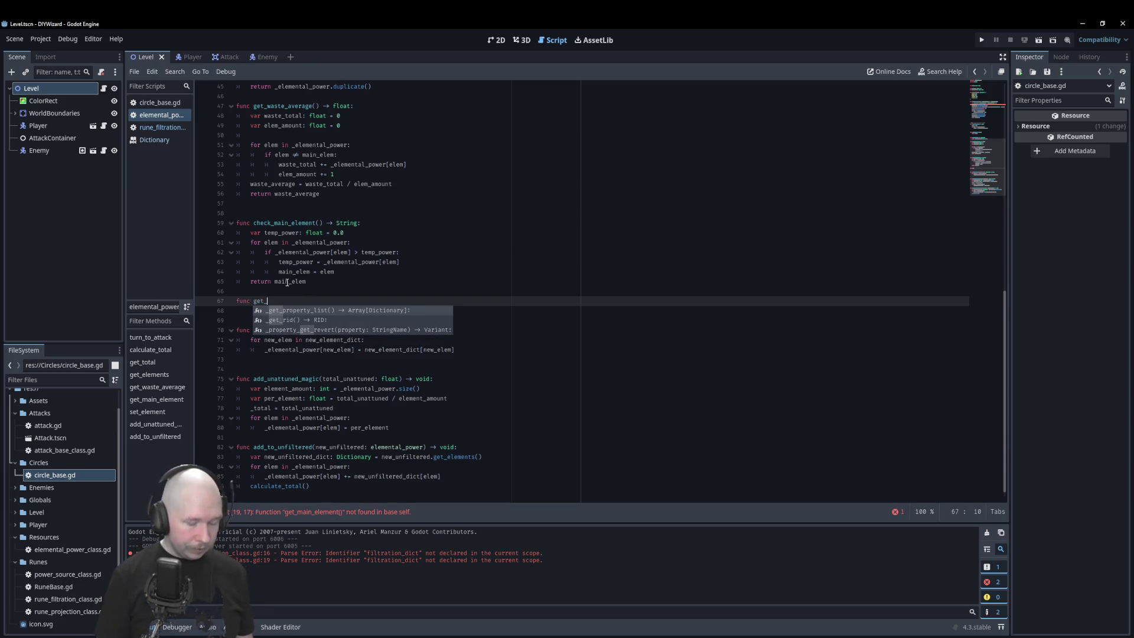
type("elem")
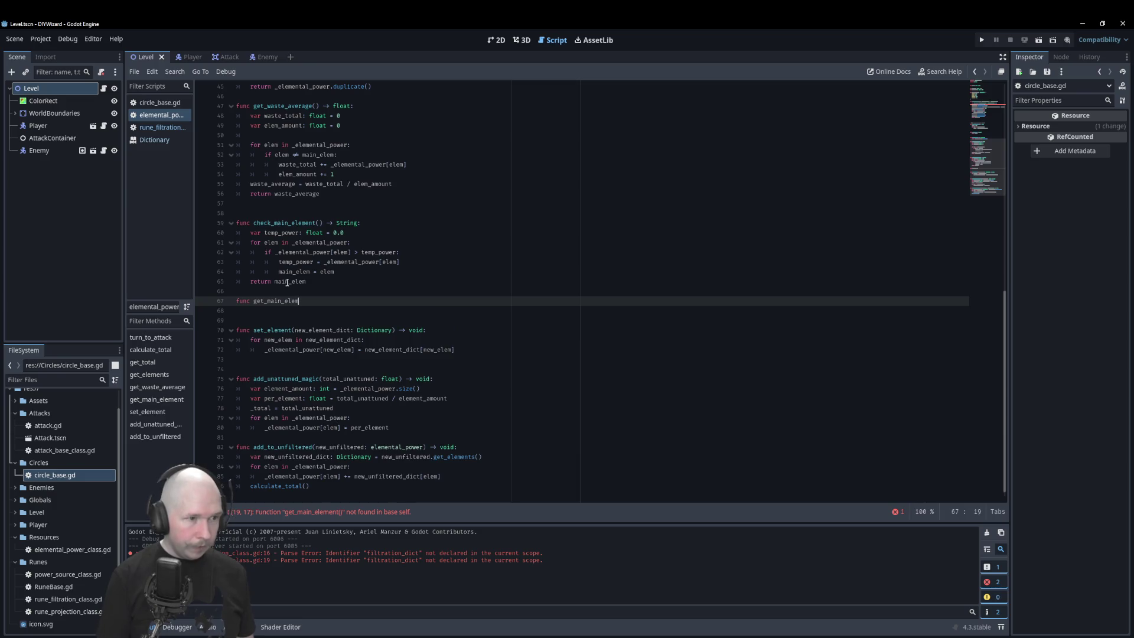
type("ent()")
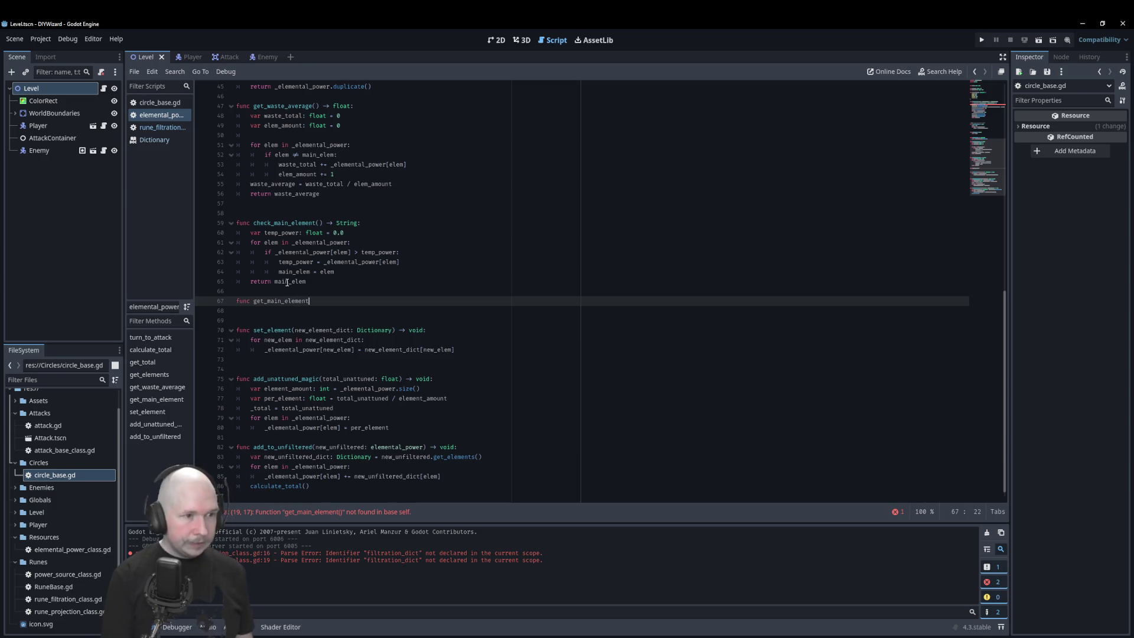
type(" -> String")
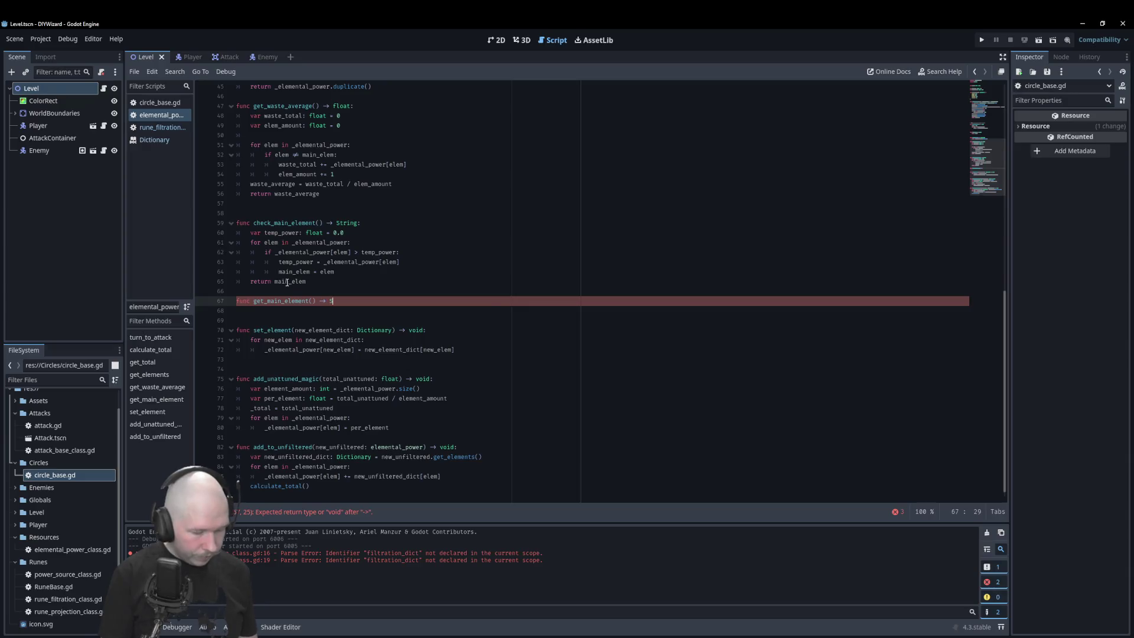
type(":")
key("Return")
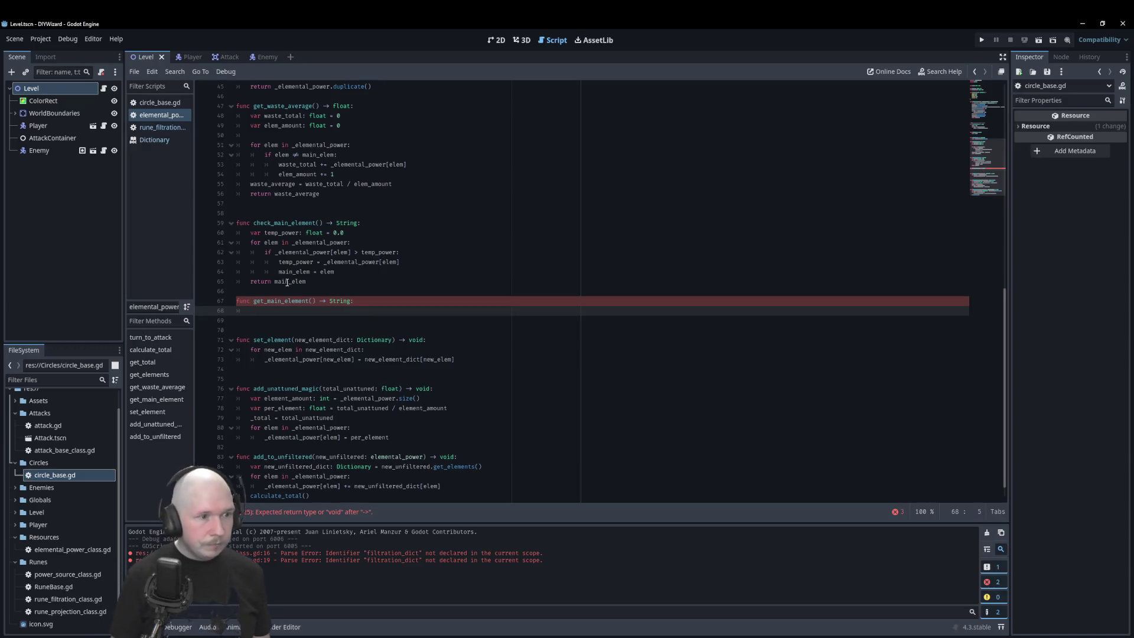
type("re")
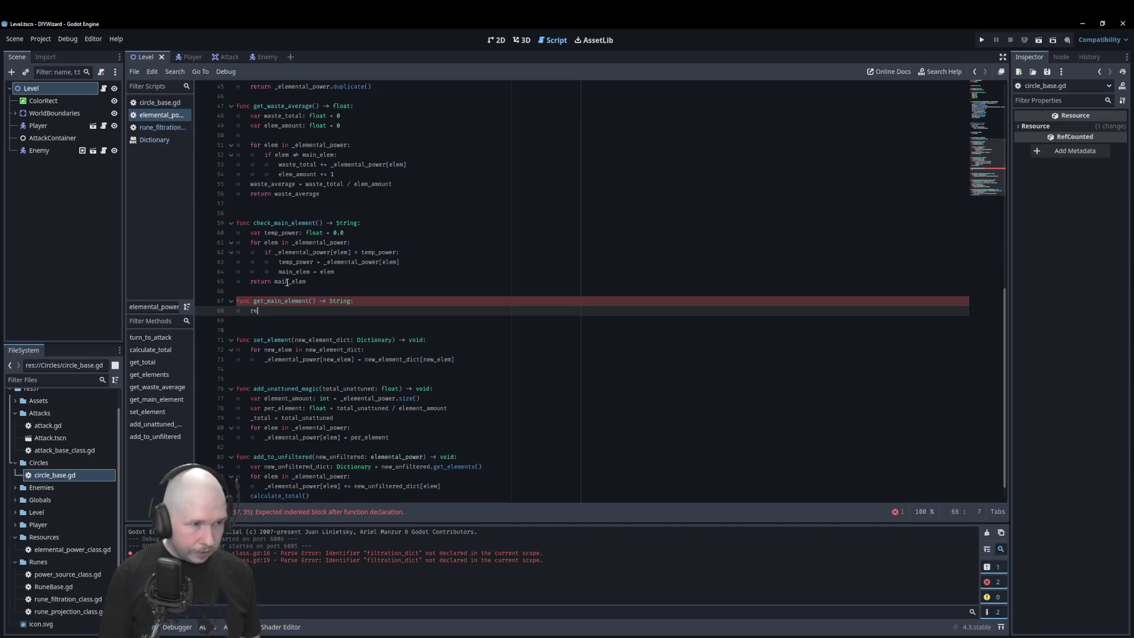
key("BackSpace")
Move return main_elem into the new getter, separate the functions, and make check_main_element return void.
key("Up")
key("Up")
key("alt+Up")
key("Down")
key("alt+Down")
left_click(287, 282)
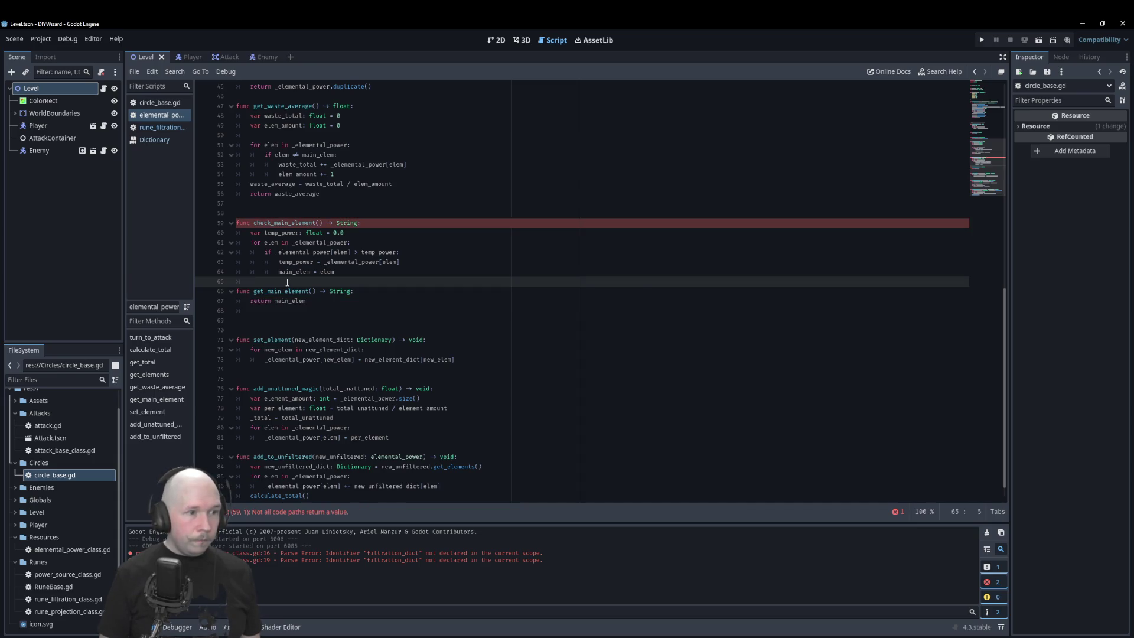
key("Return")
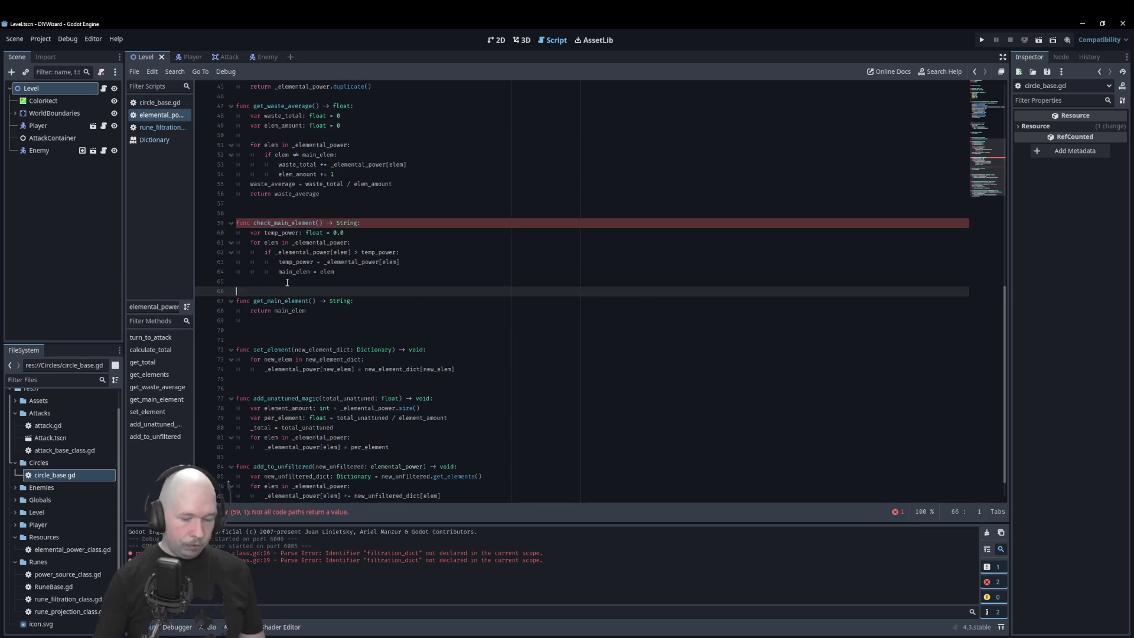
double_click(345, 223)
type("void")
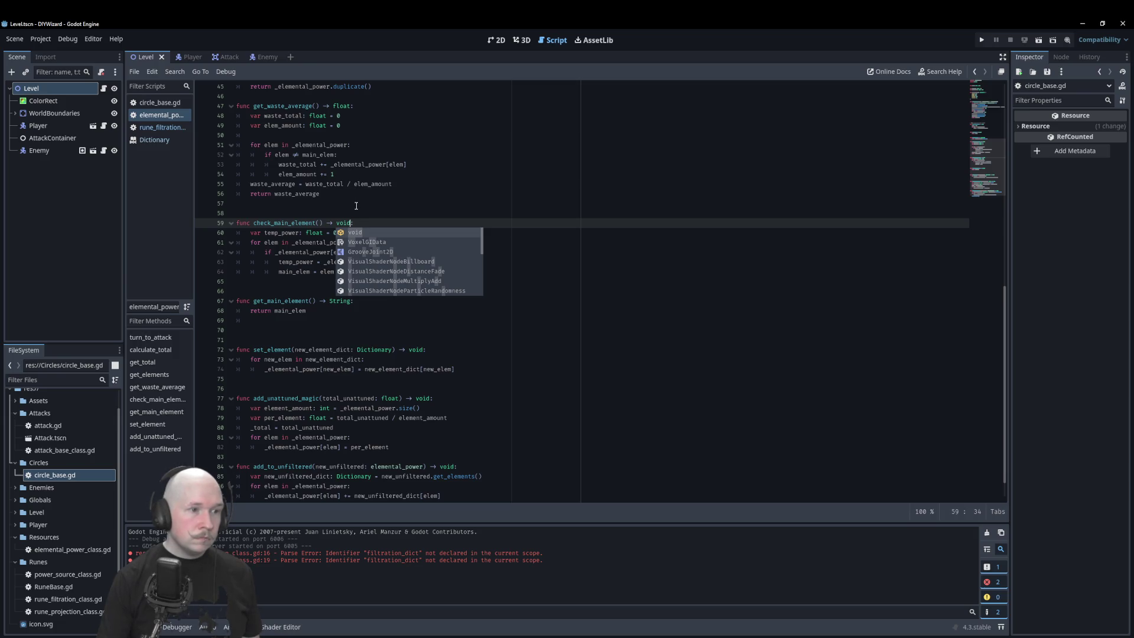
Change check_main_element's return type back to String and give it its own return main_elem line.
double_click(343, 224)
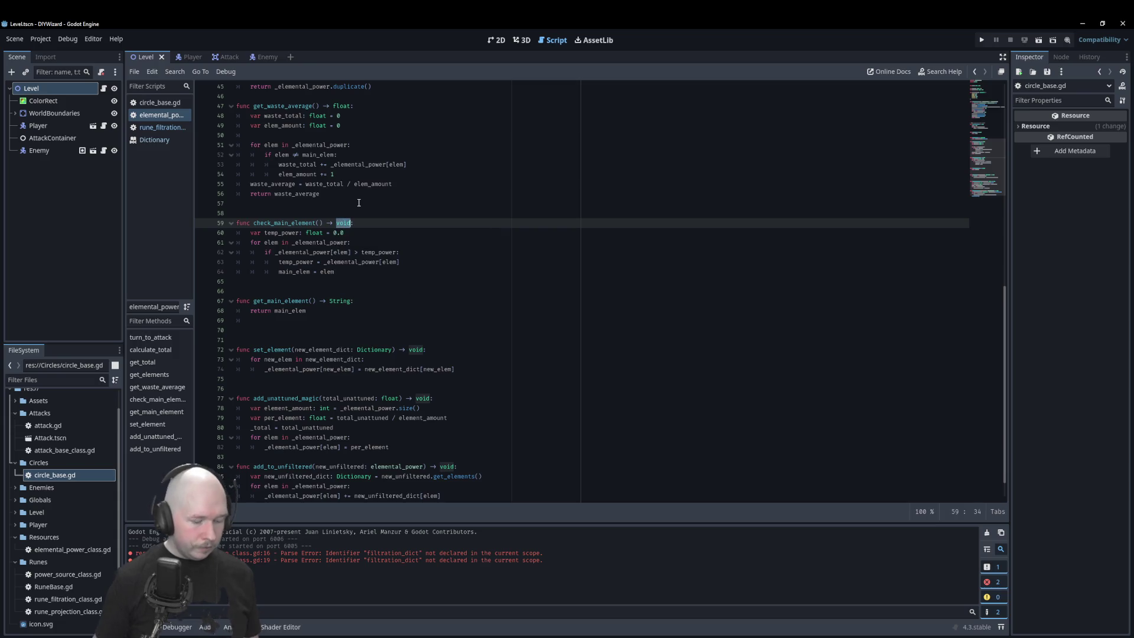
type("String")
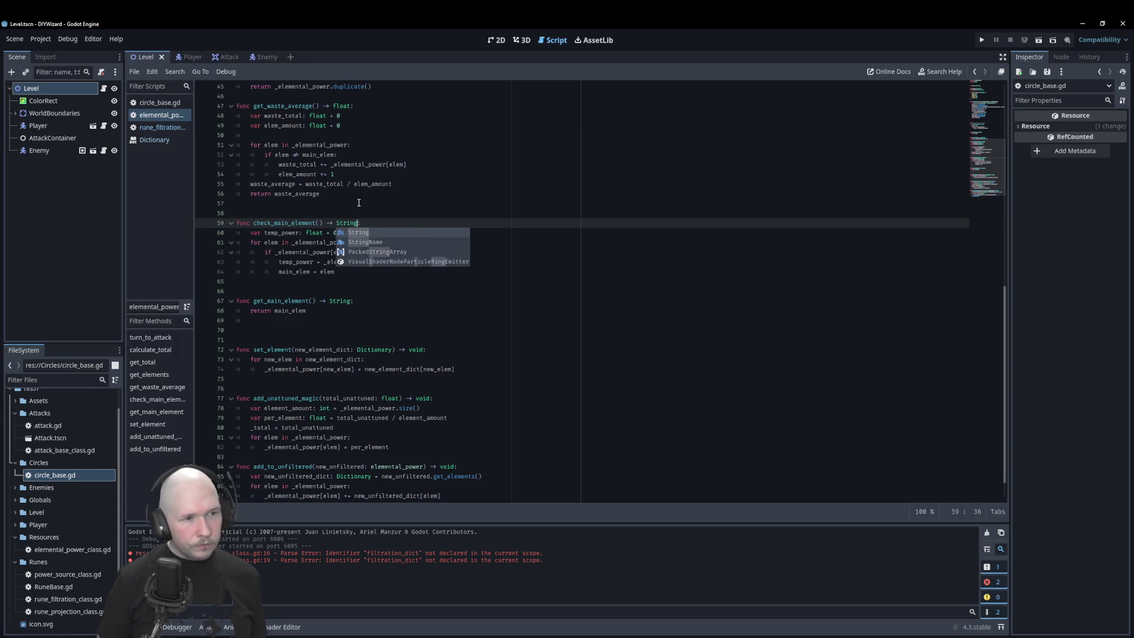
key("Down")
key("Down")
key("Down")
key("Down")
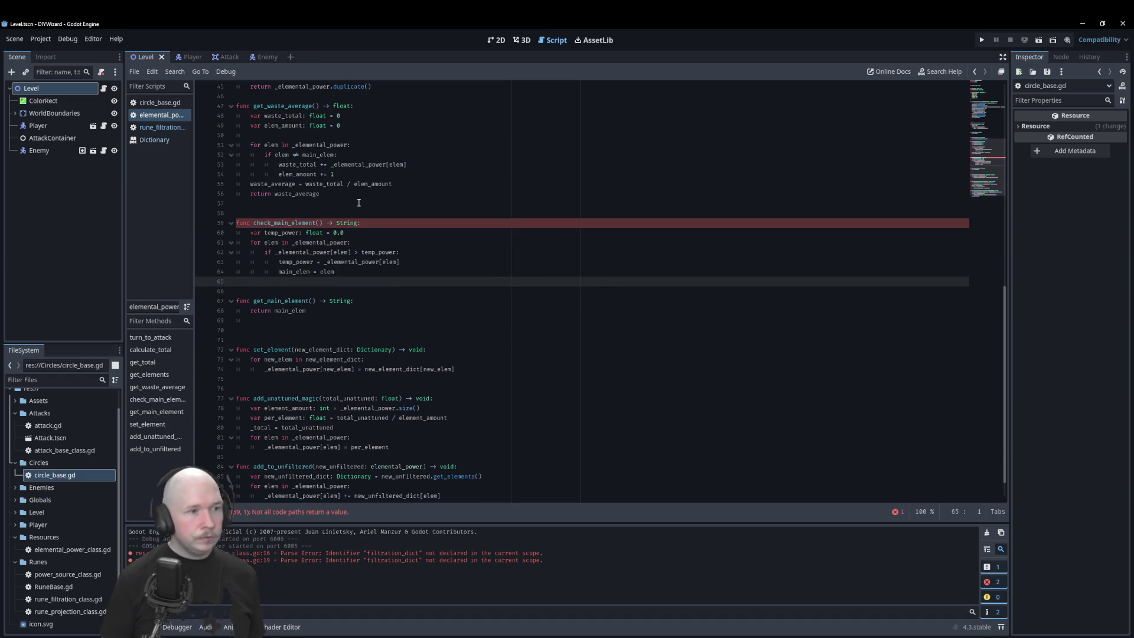
key("Down")
key("Down")
key("Down")
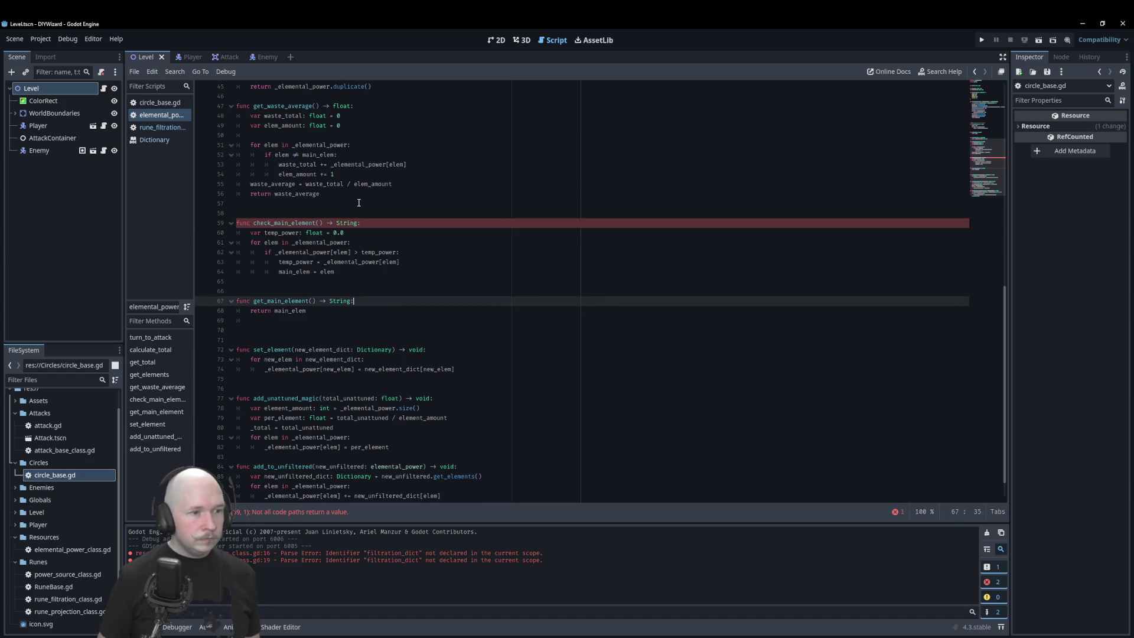
key("ctrl+shift+d")
key("alt+Up")
key("alt+Up")
key("alt+Up")
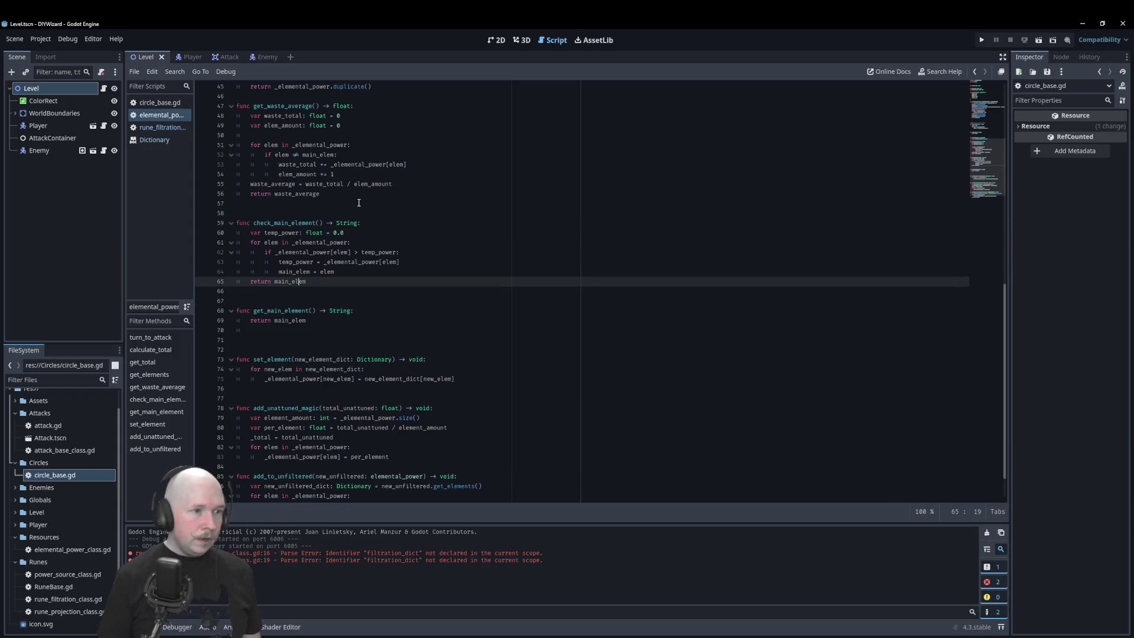
left_click(259, 331)
left_click(272, 320)
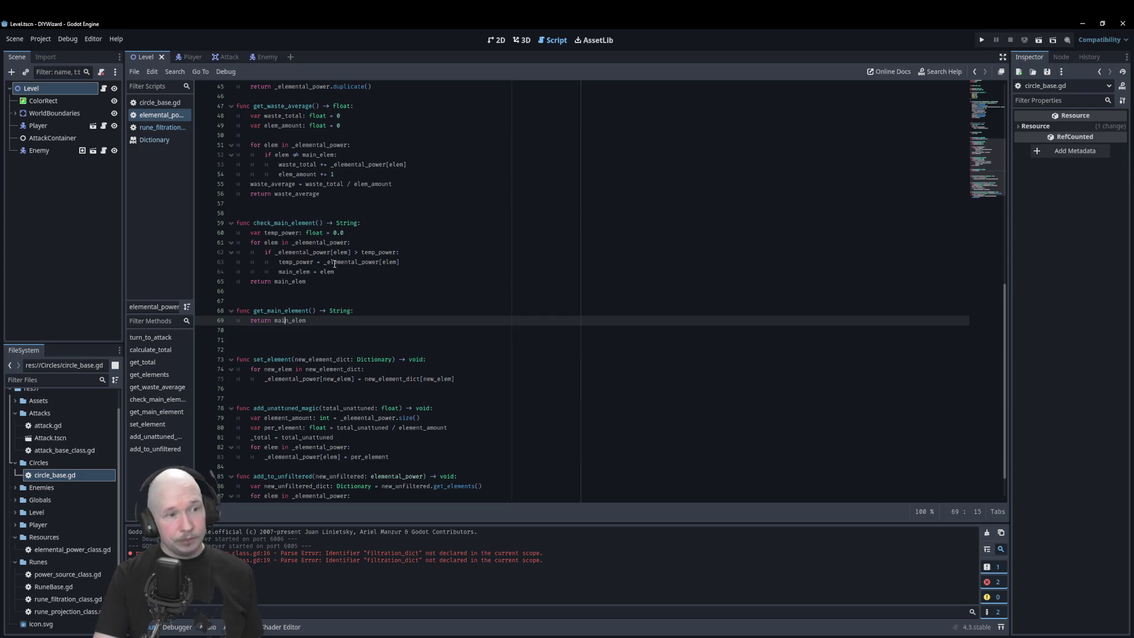
triple_click(286, 319)
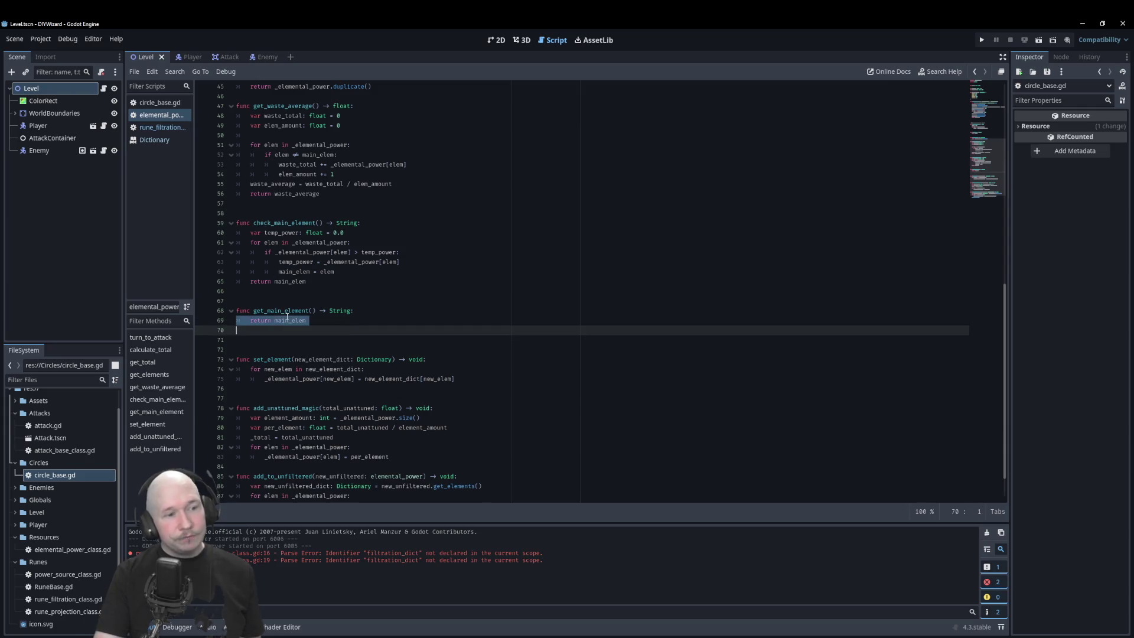
left_click(302, 282)
scroll(307, 177, "up", 10)
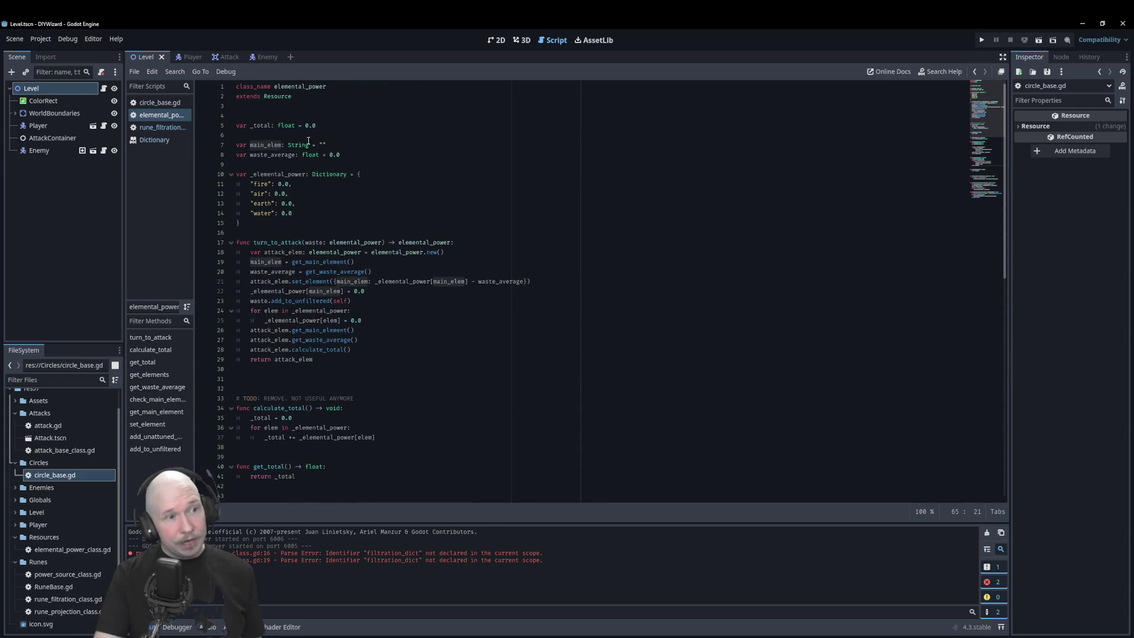
scroll(307, 298, "down", 10)
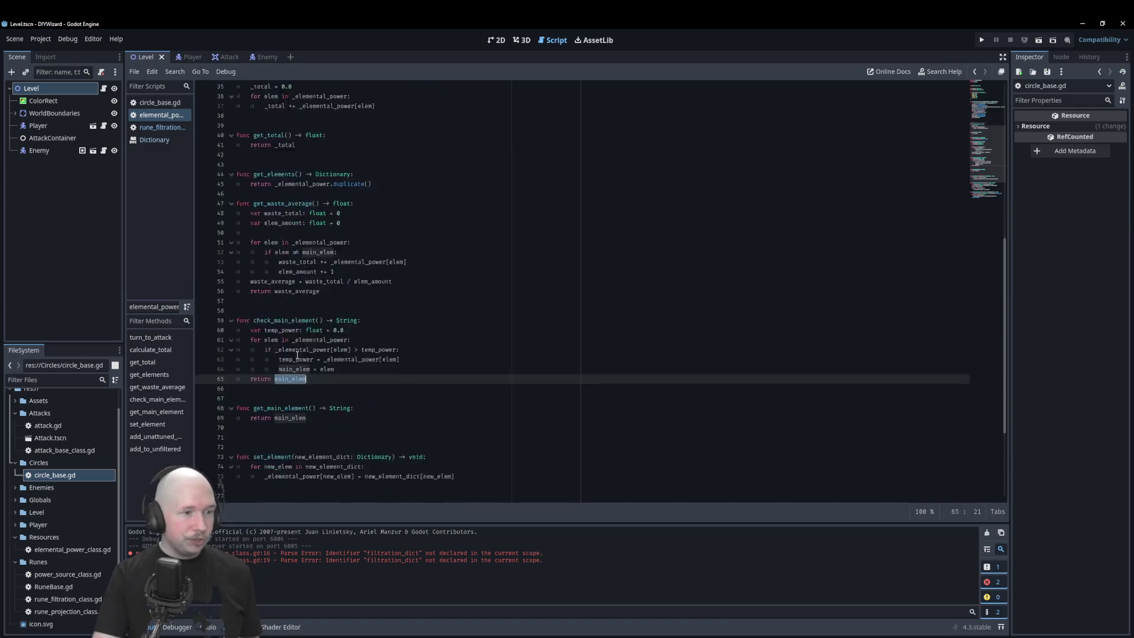
scroll(307, 298, "up", 1)
left_click(282, 340)
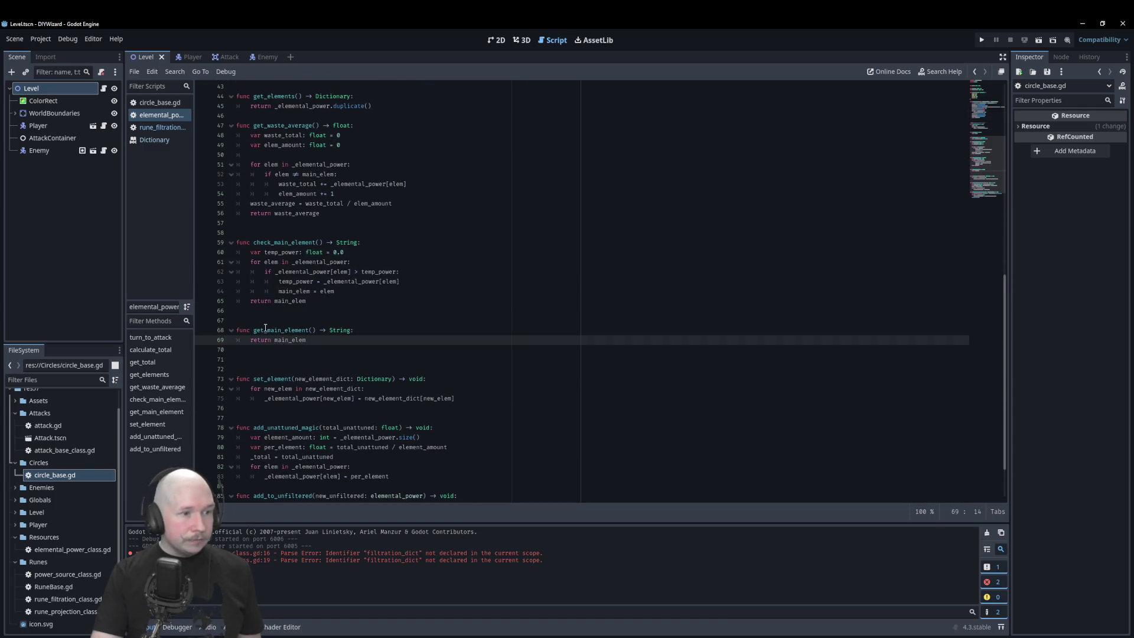
double_click(282, 340)
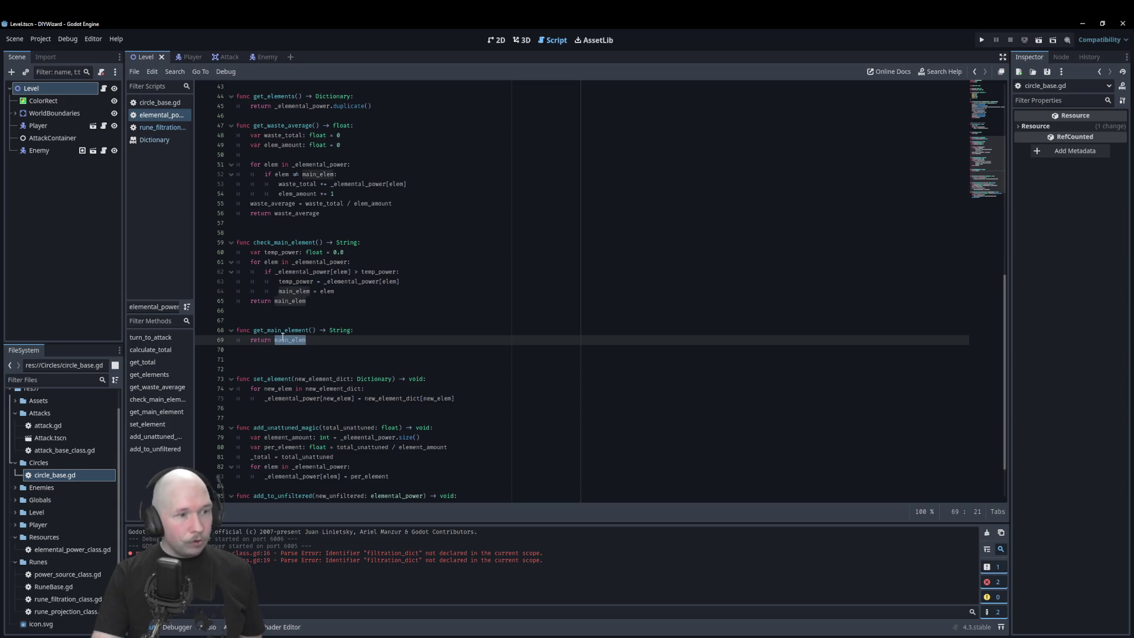
scroll(282, 337, "up", 10)
left_click(280, 151)
left_click(257, 136)
key("Down")
key("Down")
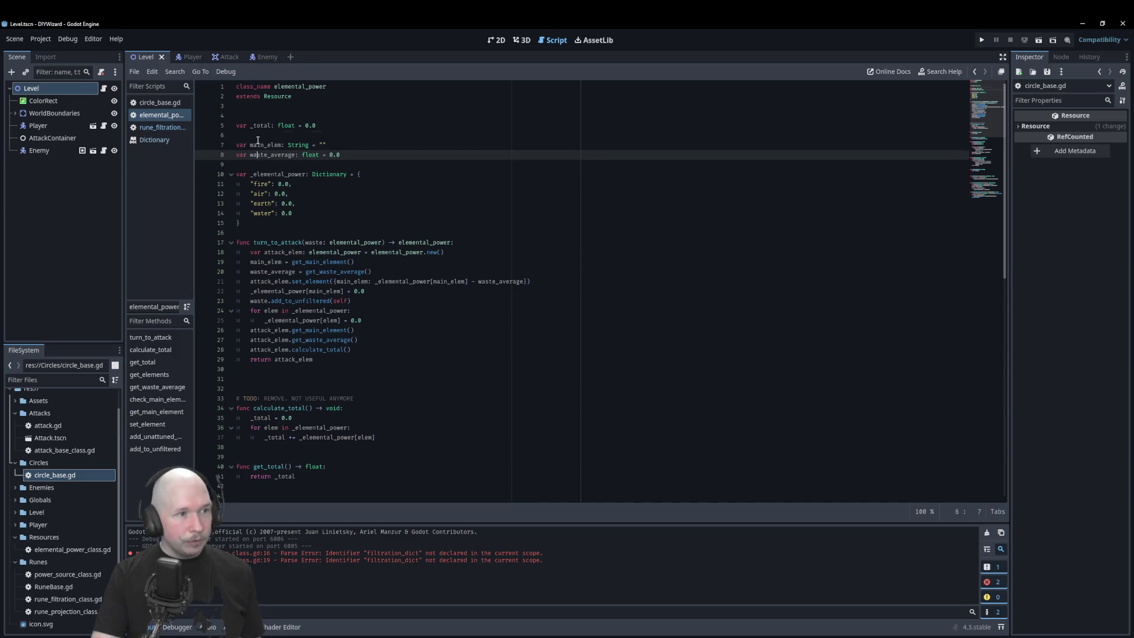
key("Up")
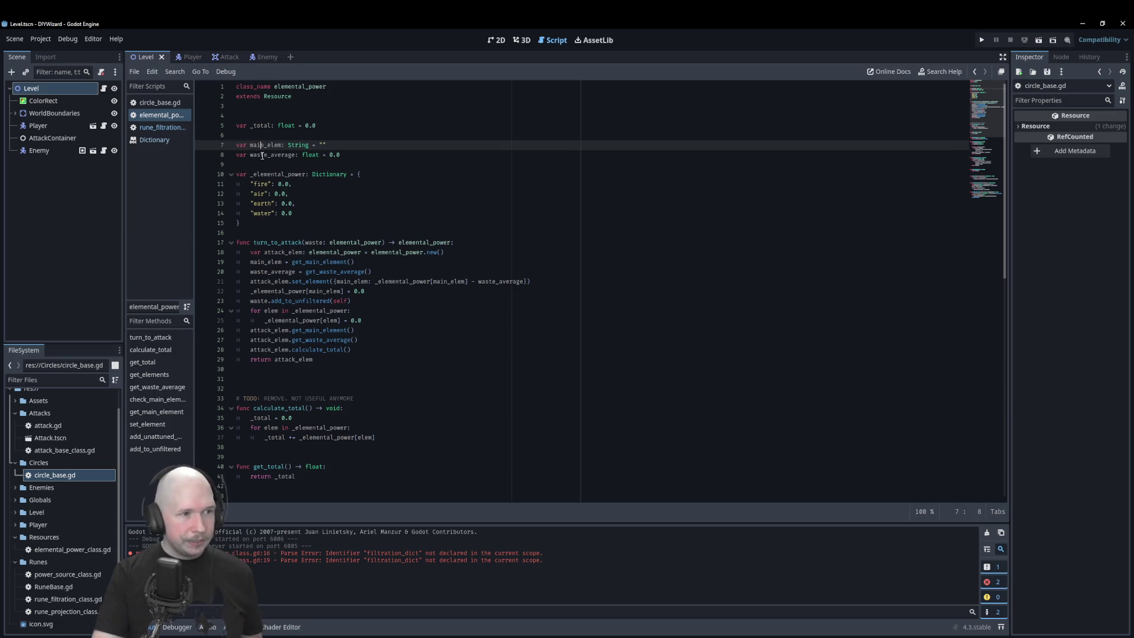
left_click(269, 153)
left_click(271, 146)
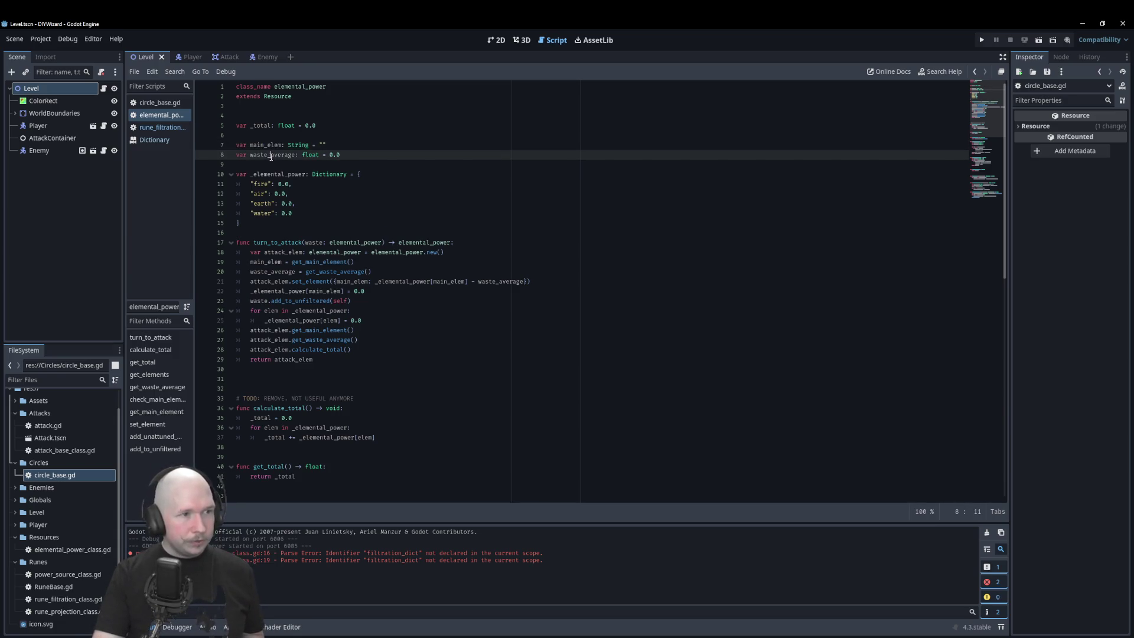
scroll(313, 348, "down", 10)
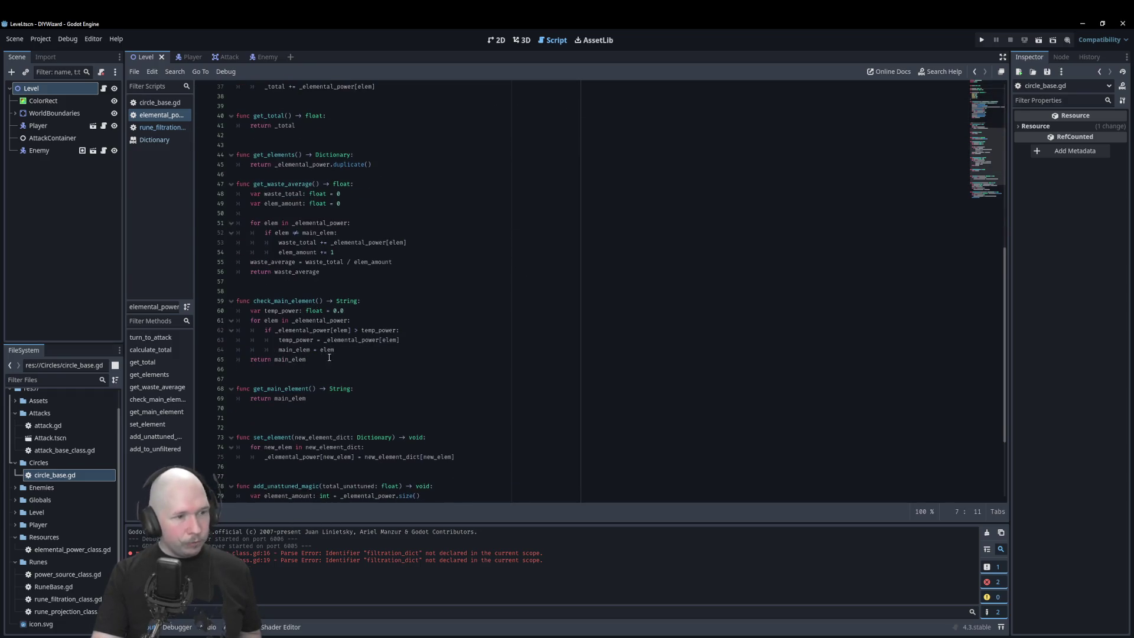
scroll(355, 357, "up", 10)
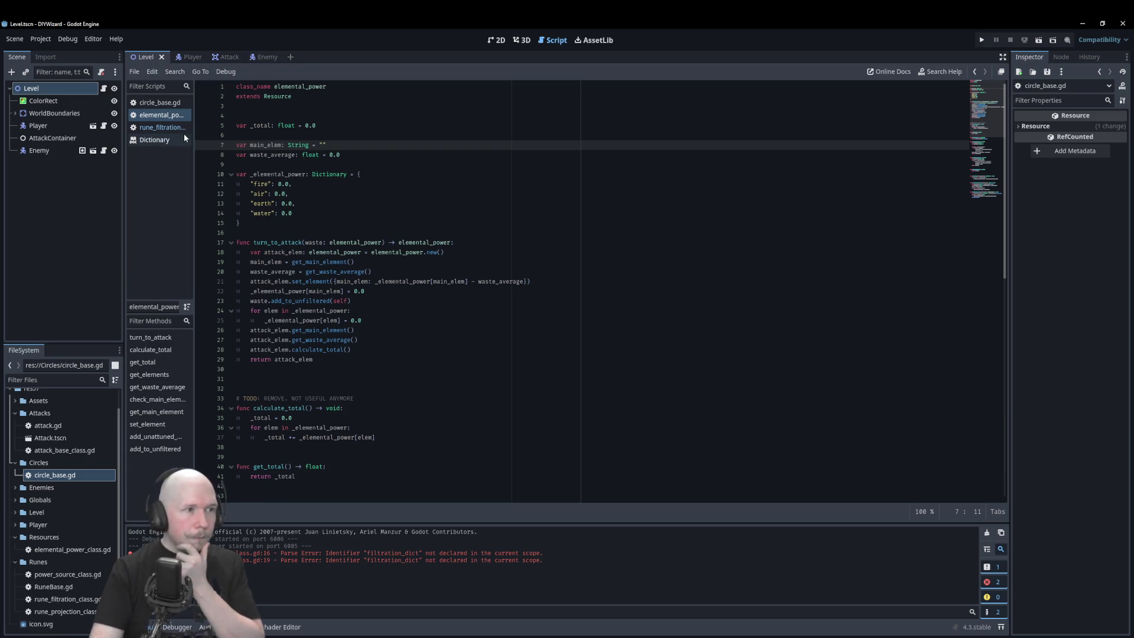
left_click(159, 127)
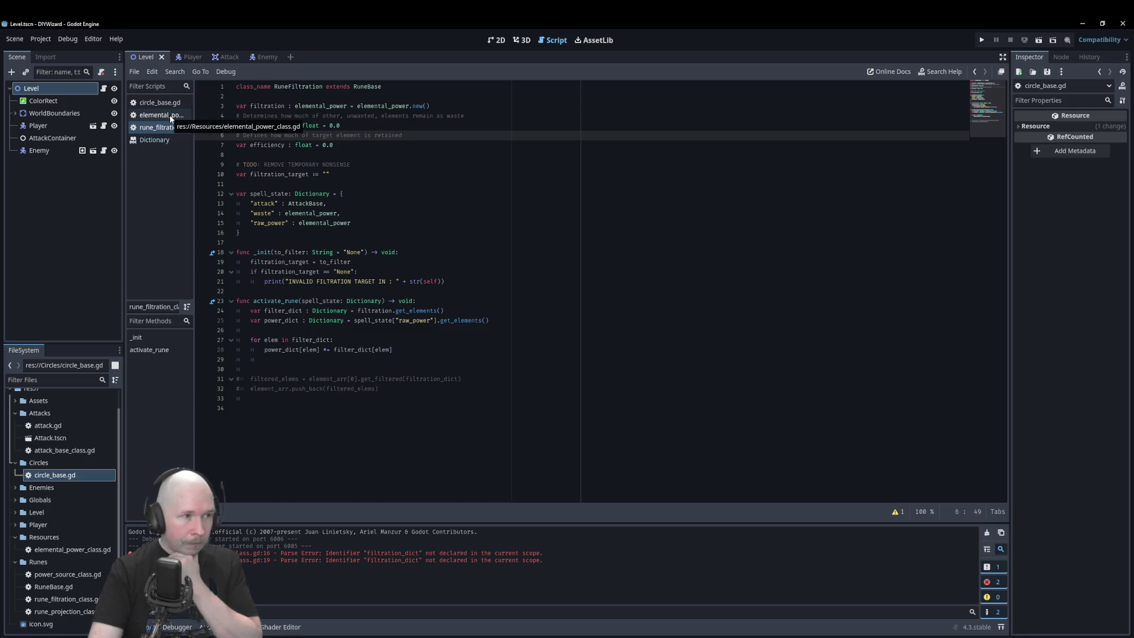
left_click(170, 116)
scroll(507, 310, "down", 15)
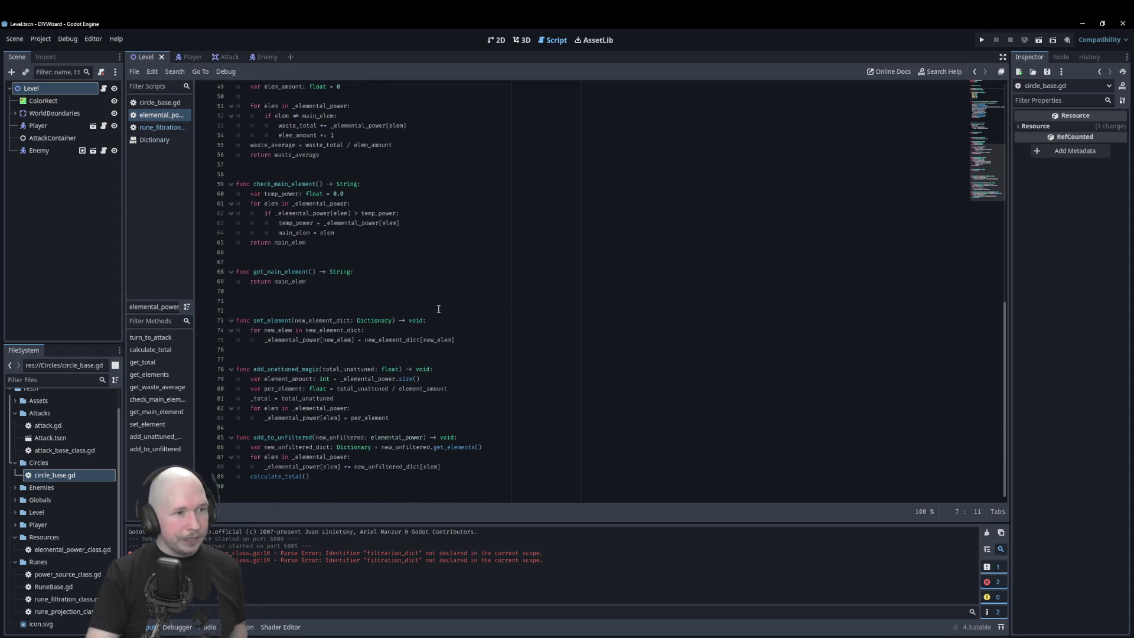
scroll(438, 309, "up", 10)
scroll(439, 307, "down", 7)
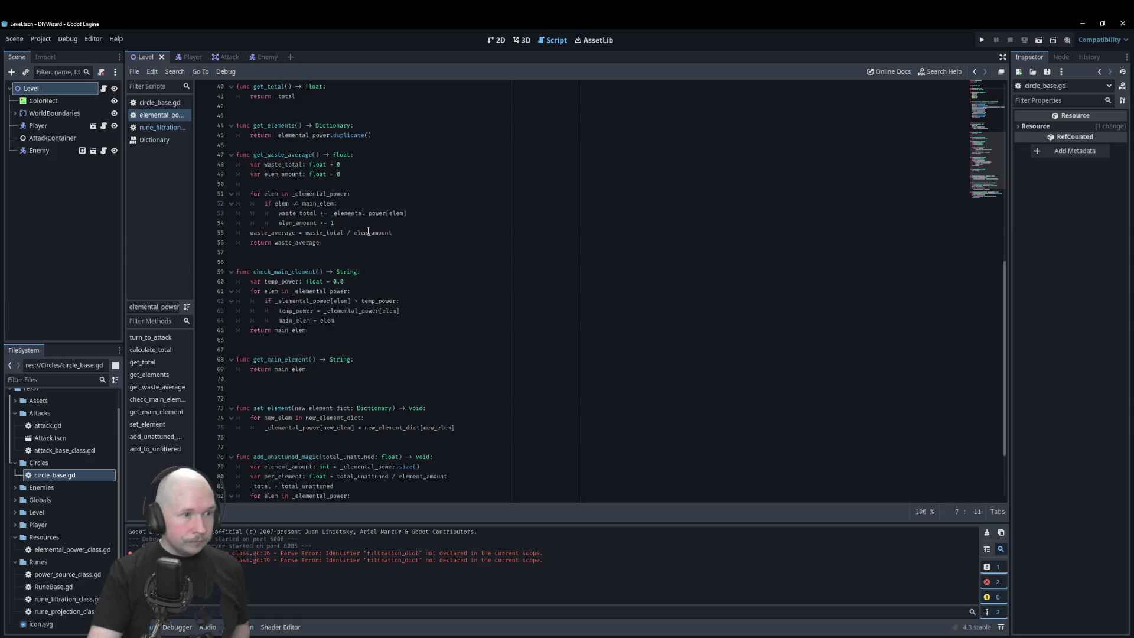
Duplicate the return waste_average line and paste the get_waste_average header above it as a new getter.
left_click(420, 242)
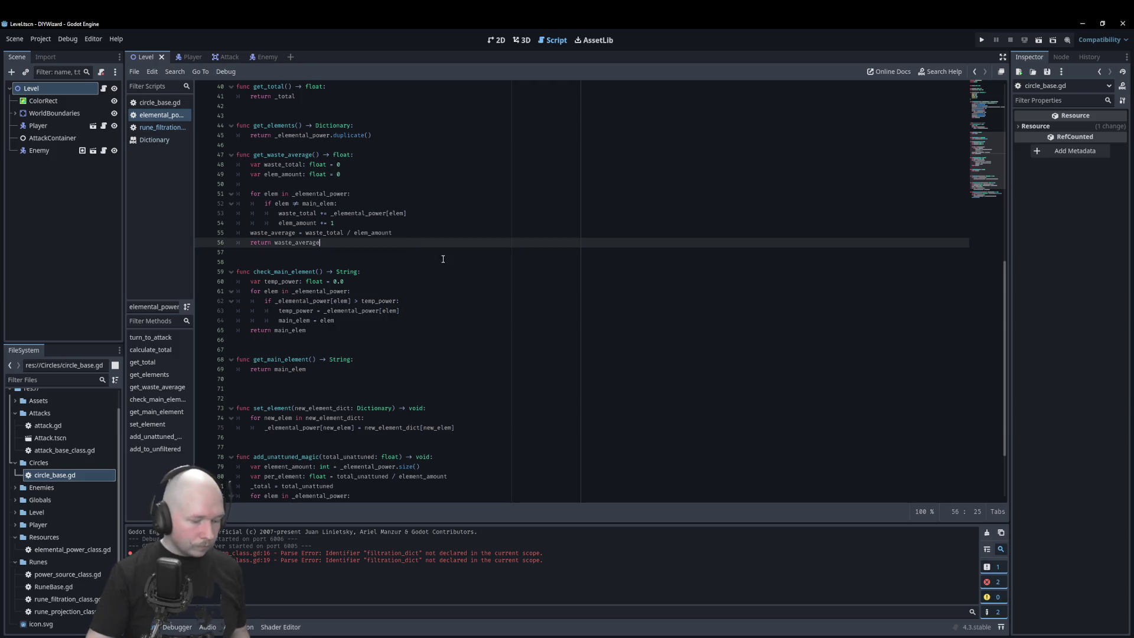
key("ctrl+shift+d")
key("ctrl+shift+Return")
key("Return")
type("get")
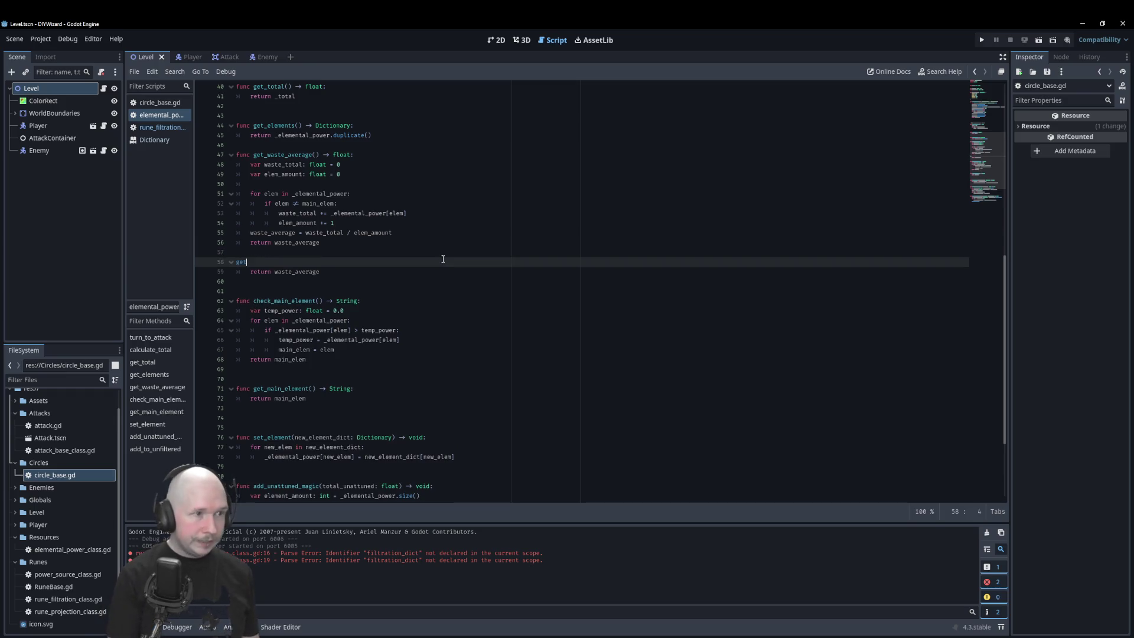
key("BackSpace")
key("Up")
key("Up")
key("Up")
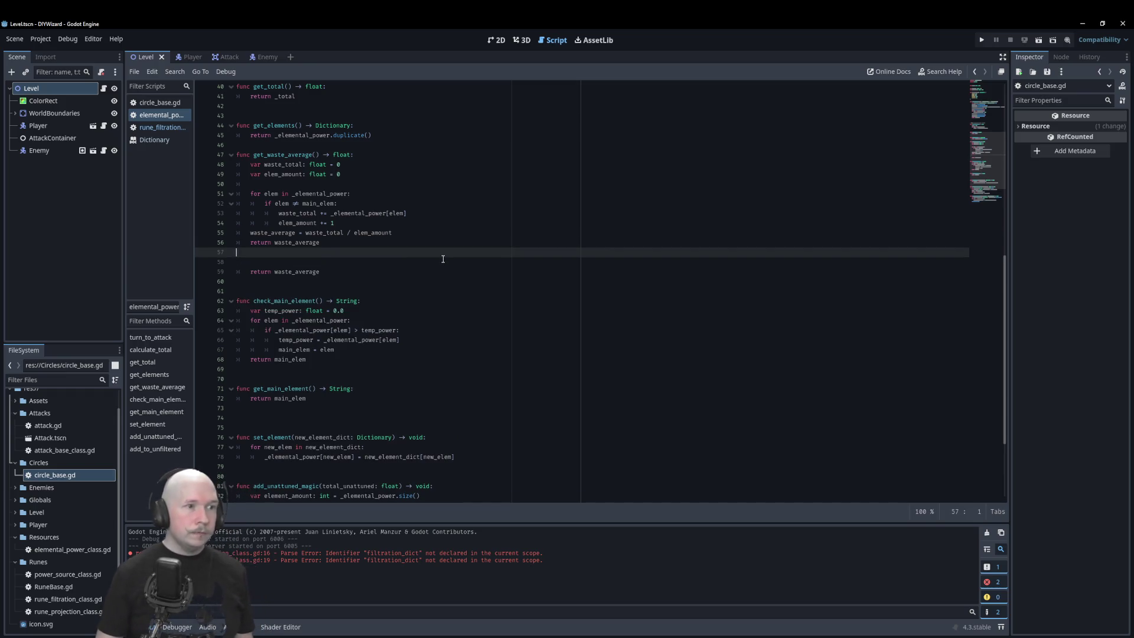
key("Up")
key("Up")
key("shift+End")
key("ctrl+c")
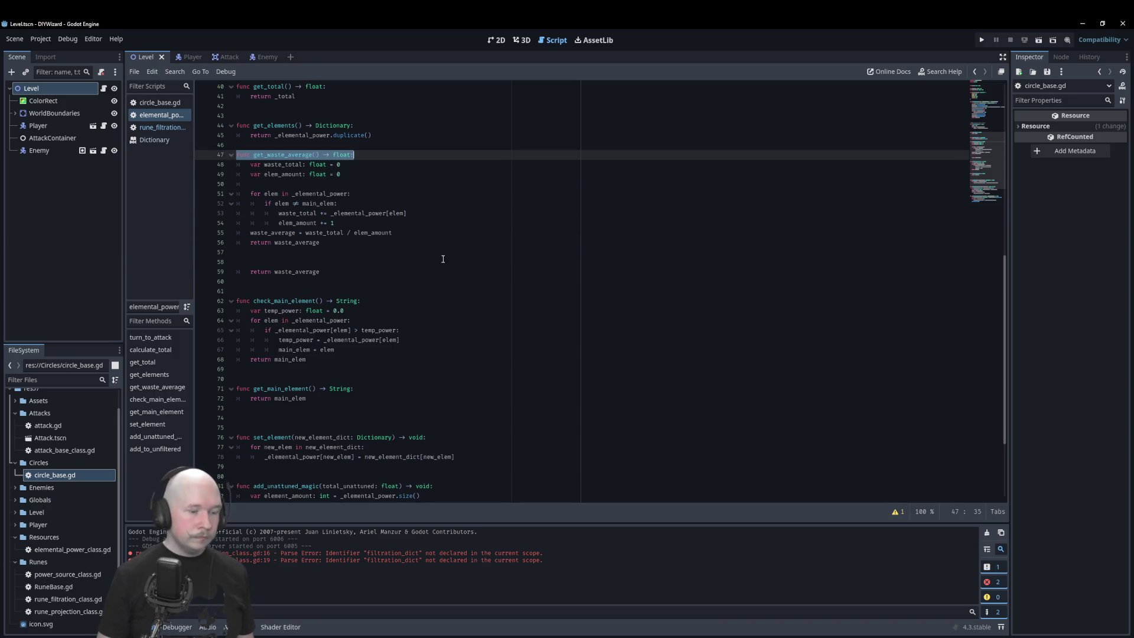
key("Down")
key("Down")
key("Down")
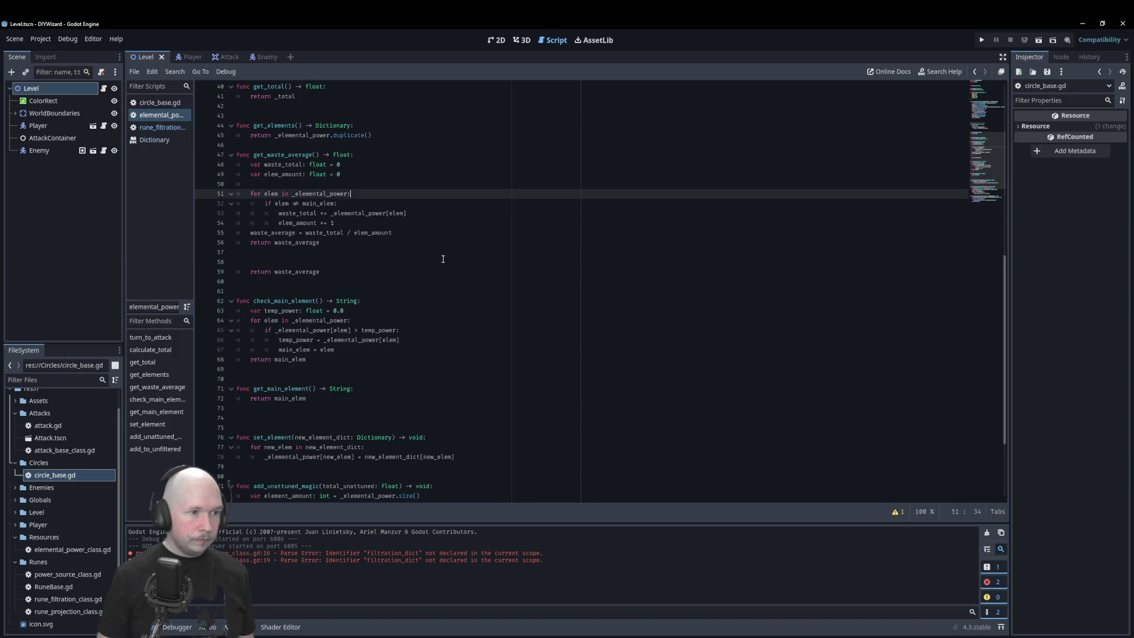
key("ctrl+v")
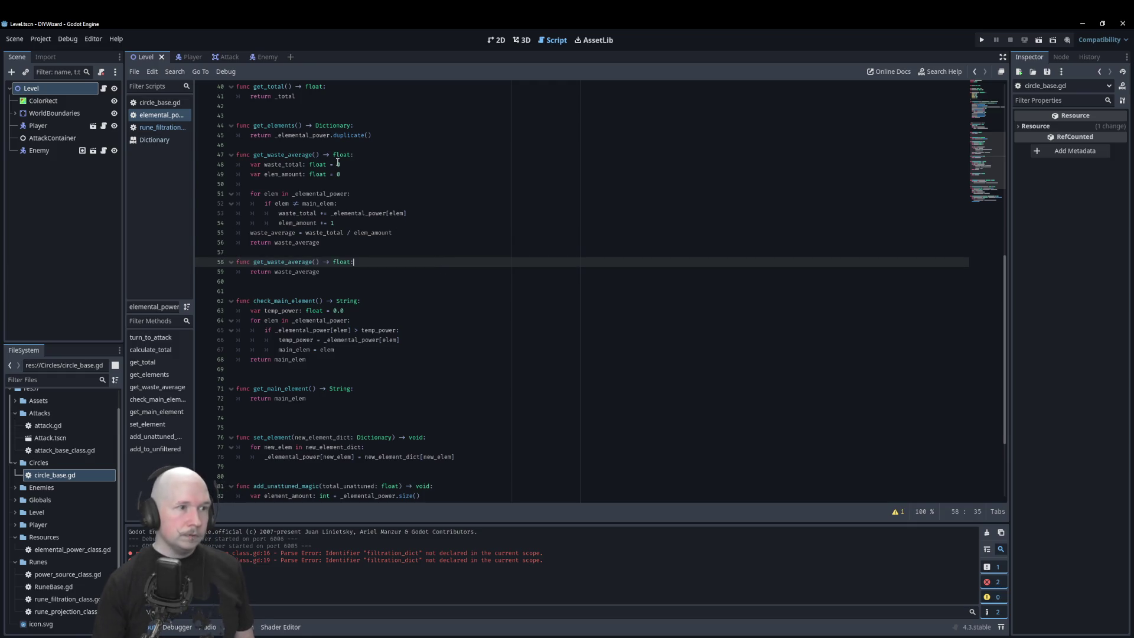
Rename the original function to check_waste_average and move the new getter up two lines.
left_click(261, 154)
key("BackSpace")
key("BackSpace")
key("Delete")
key("Delete")
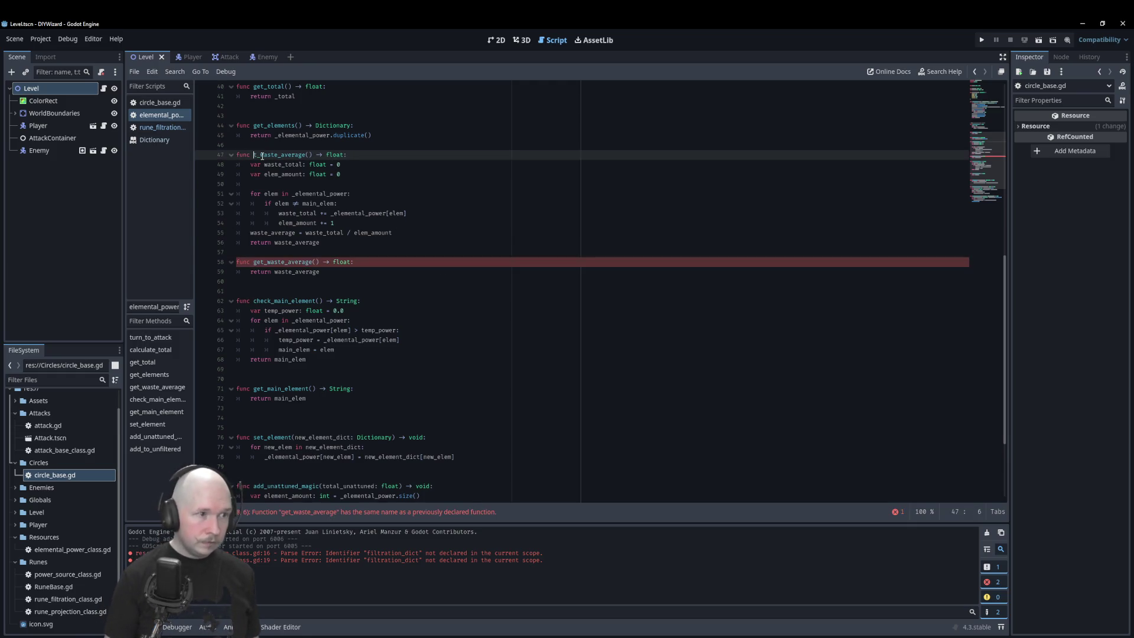
type("check")
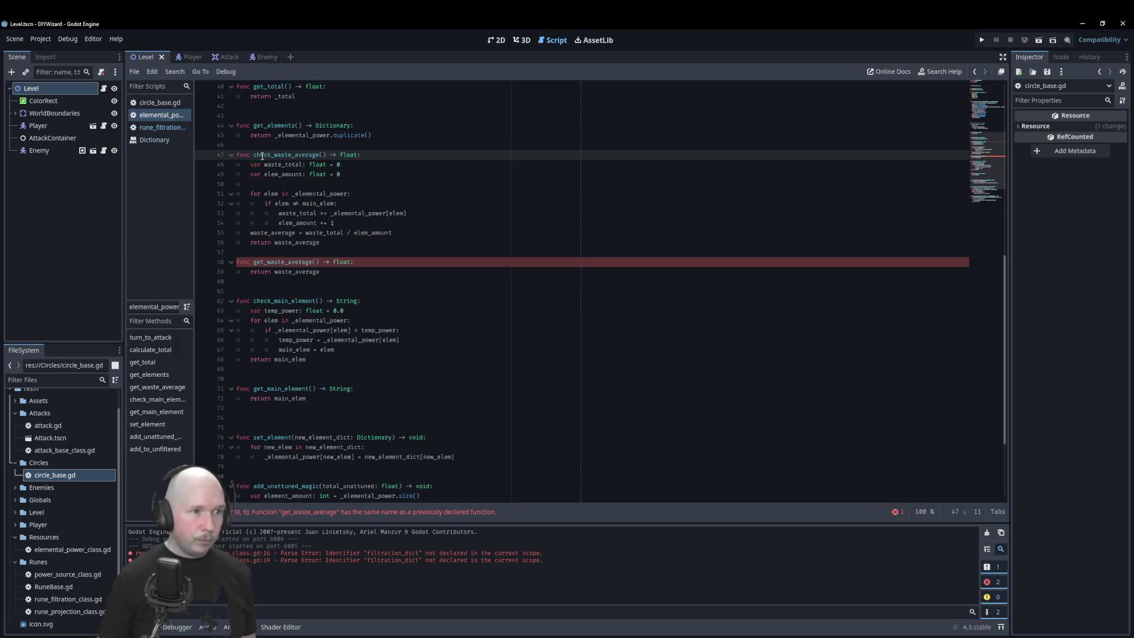
left_click(484, 272)
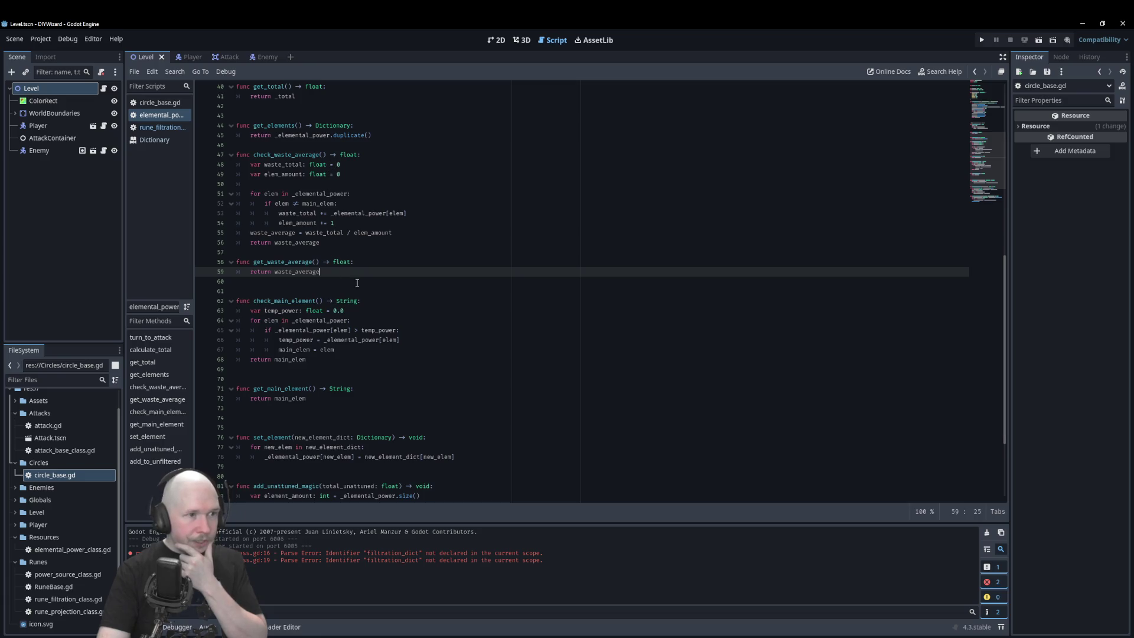
key("Home")
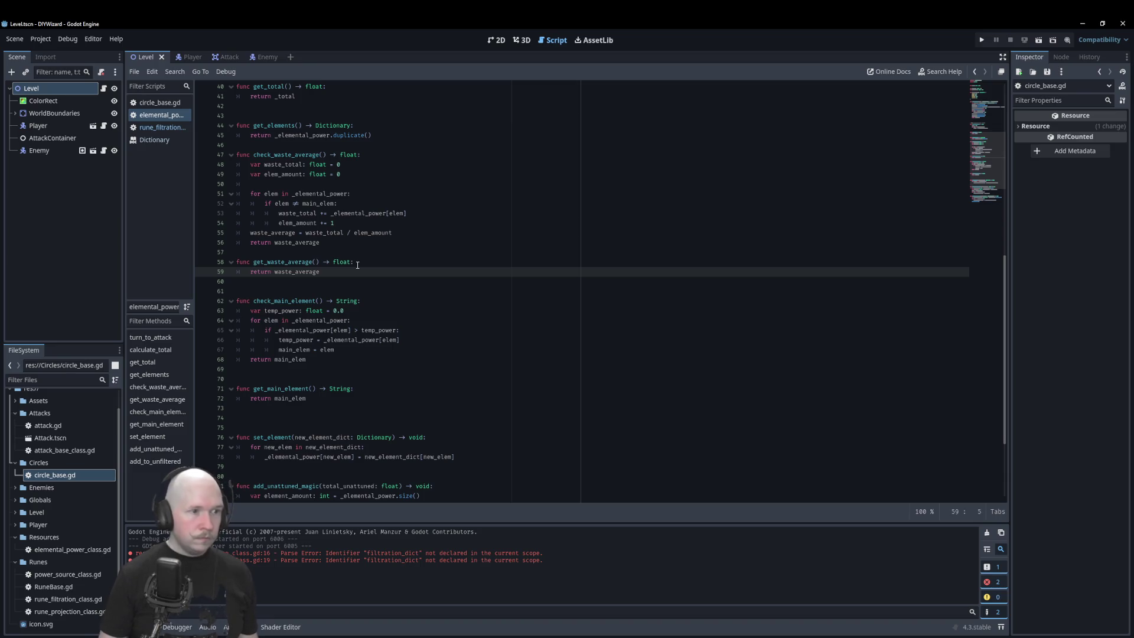
key("shift+alt+Up")
key("alt+Up")
key("alt+Up")
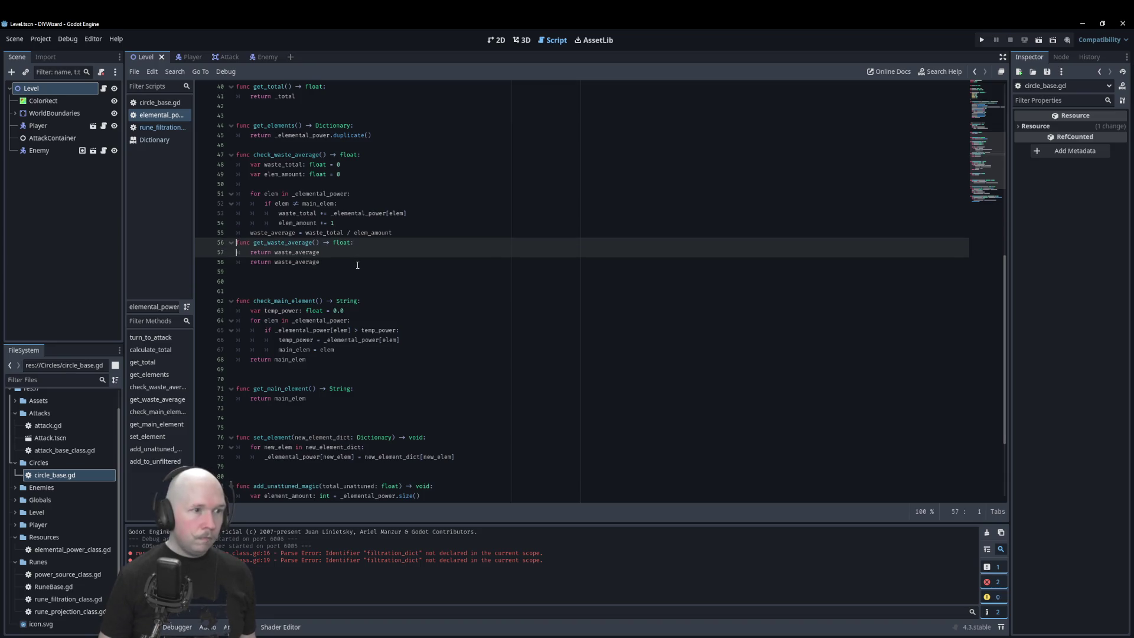
Move the get_waste_average getter up above check_waste_average.
key("alt+Up")
key("alt+Up")
key("alt+Up")
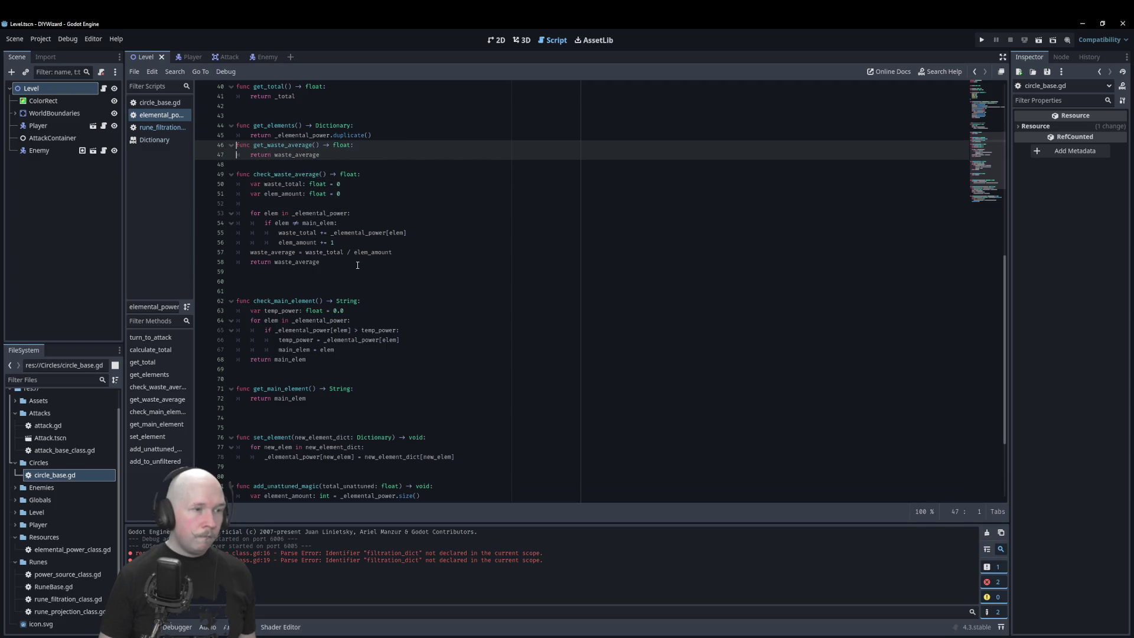
key("Return")
key("Escape")
key("alt+Up")
Move get_main_element up beside get_waste_average, grouped under get_elements.
key("Down")
key("Down")
key("Down")
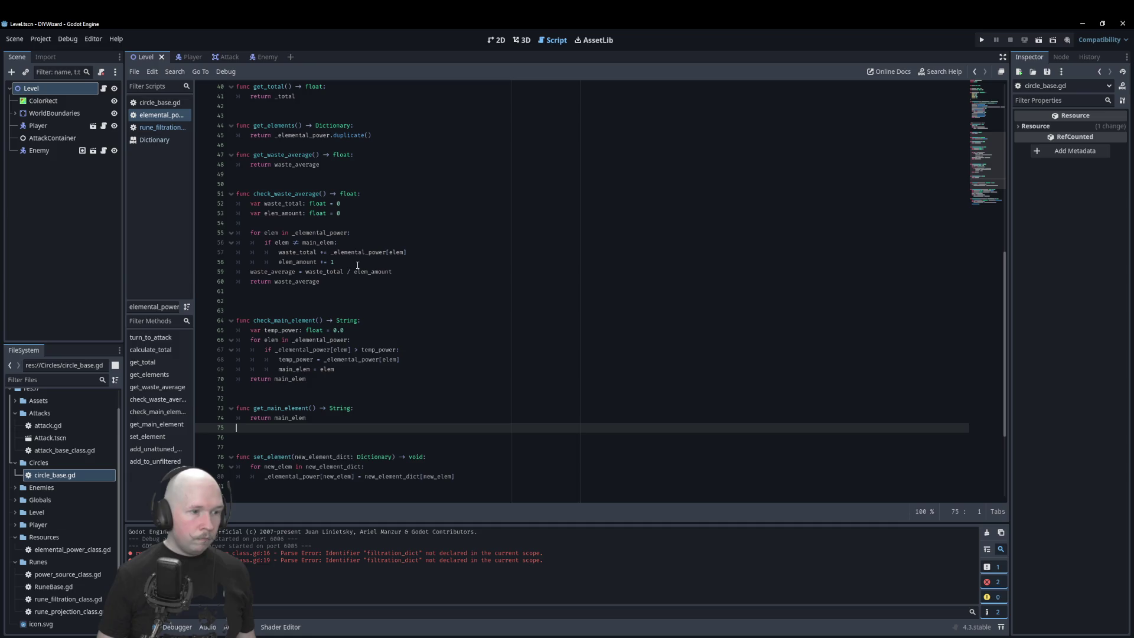
key("shift+Up")
key("shift+Up")
key("shift+Up")
key("Down")
key("Down")
key("Down")
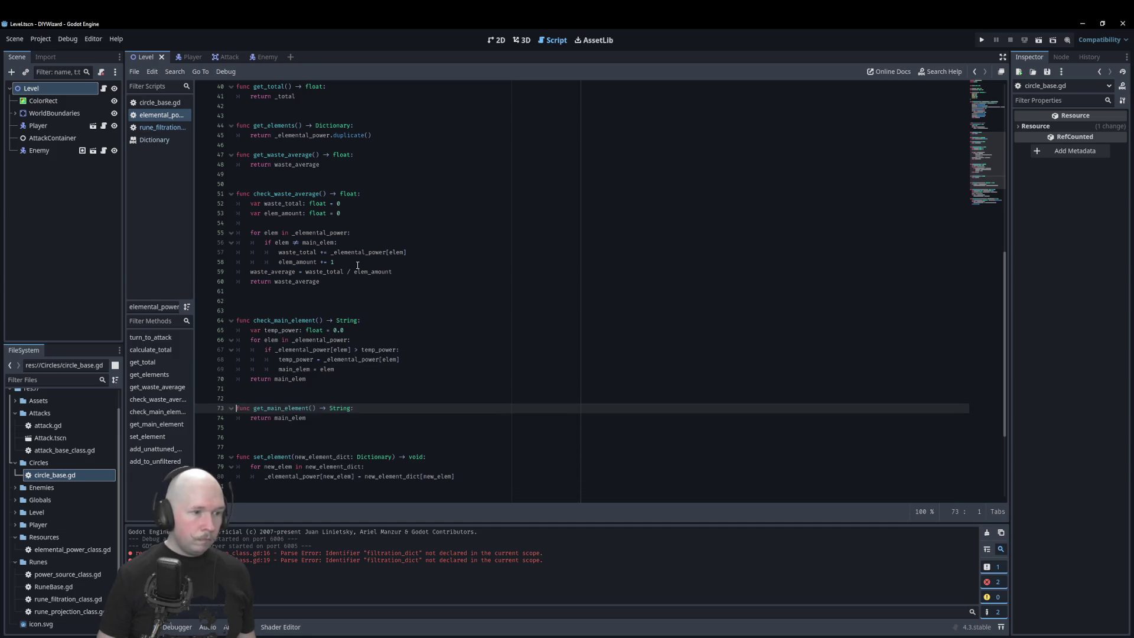
key("shift+alt+Up")
key("shift+alt+Up")
key("shift+alt+Up")
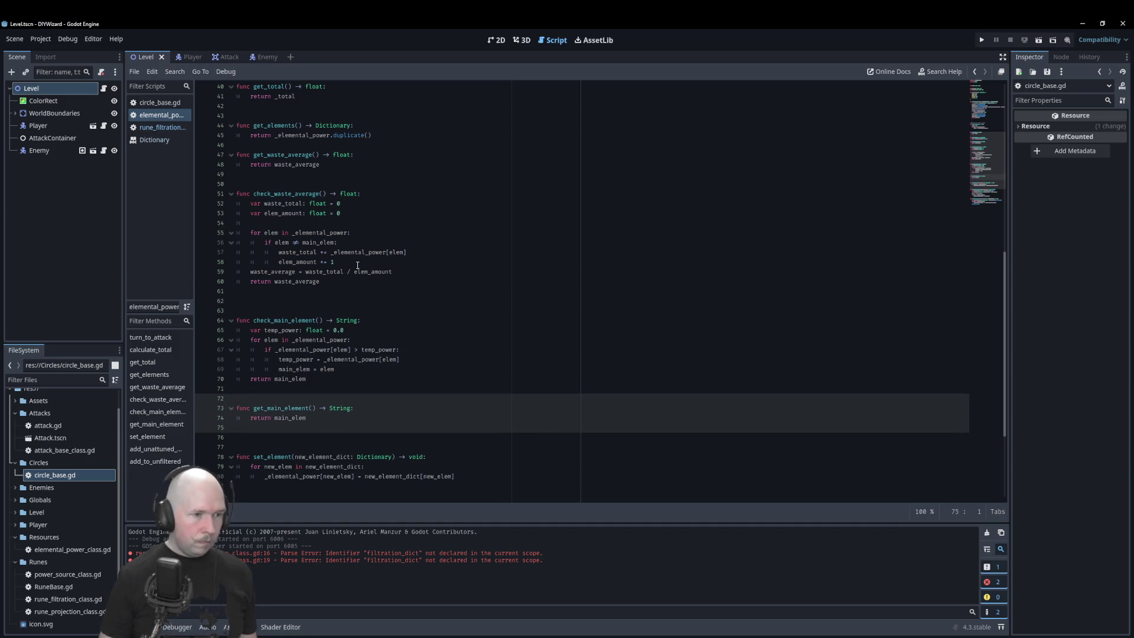
key("alt+Up")
key("alt+Up")
key("alt+Up")
key("alt+Up")
key("alt+Up")
key("alt+Up")
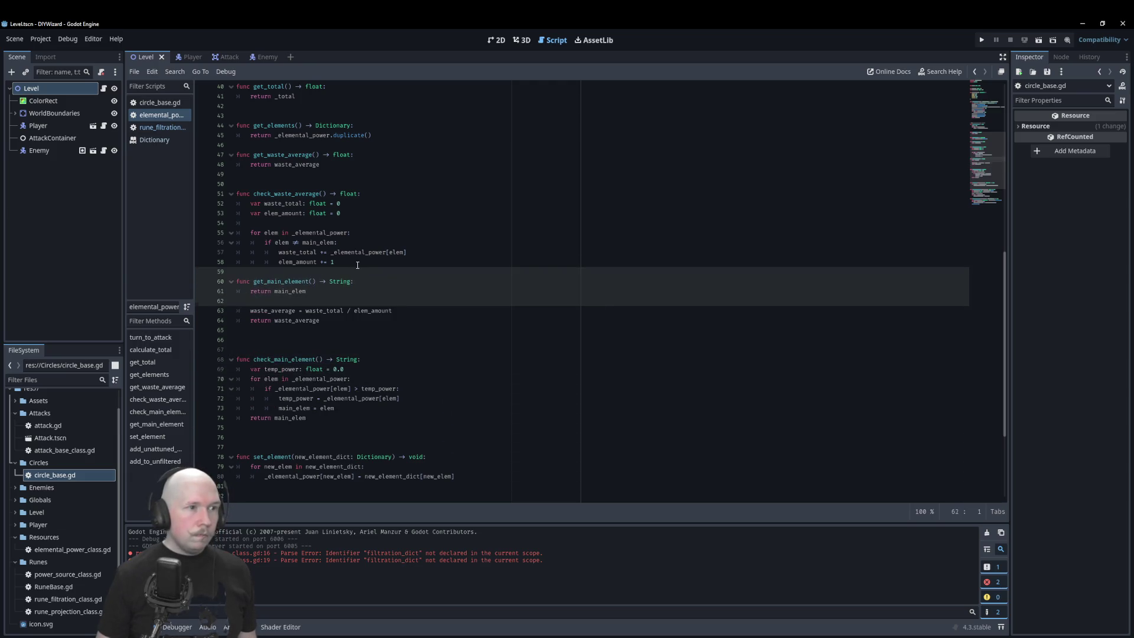
key("alt+Up")
key("alt+Up")
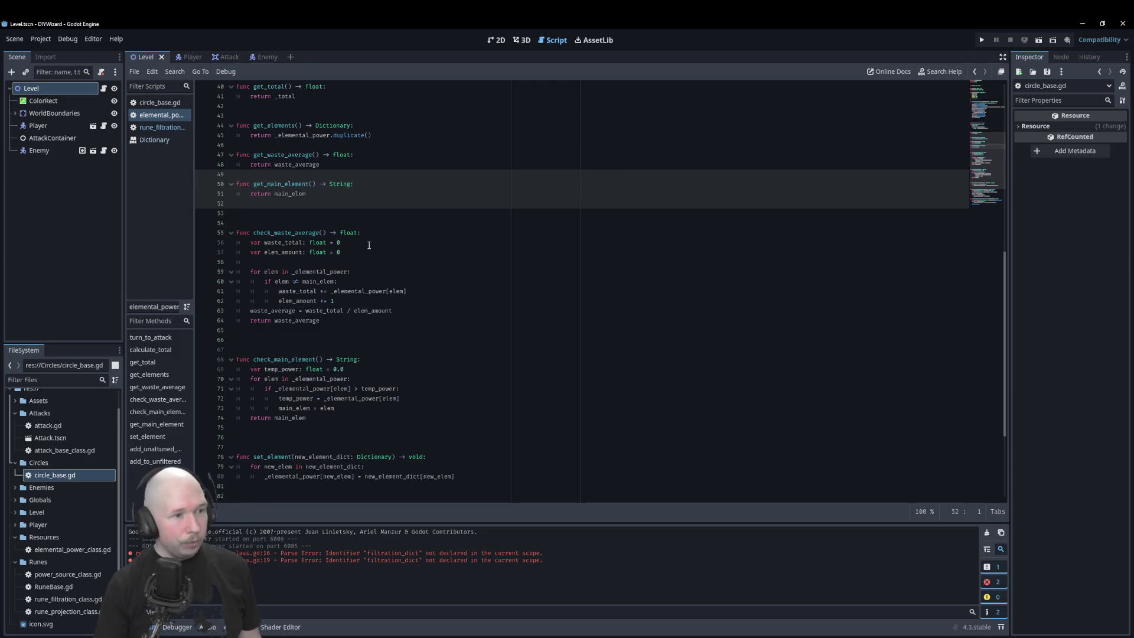
left_click(425, 349)
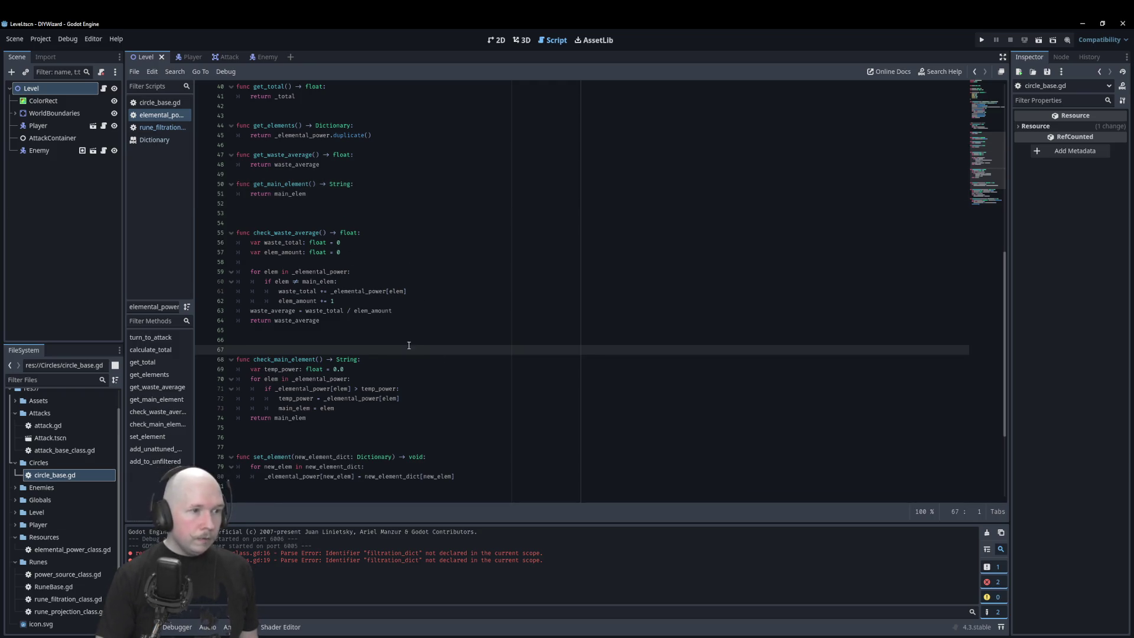
scroll(324, 201, "up", 3)
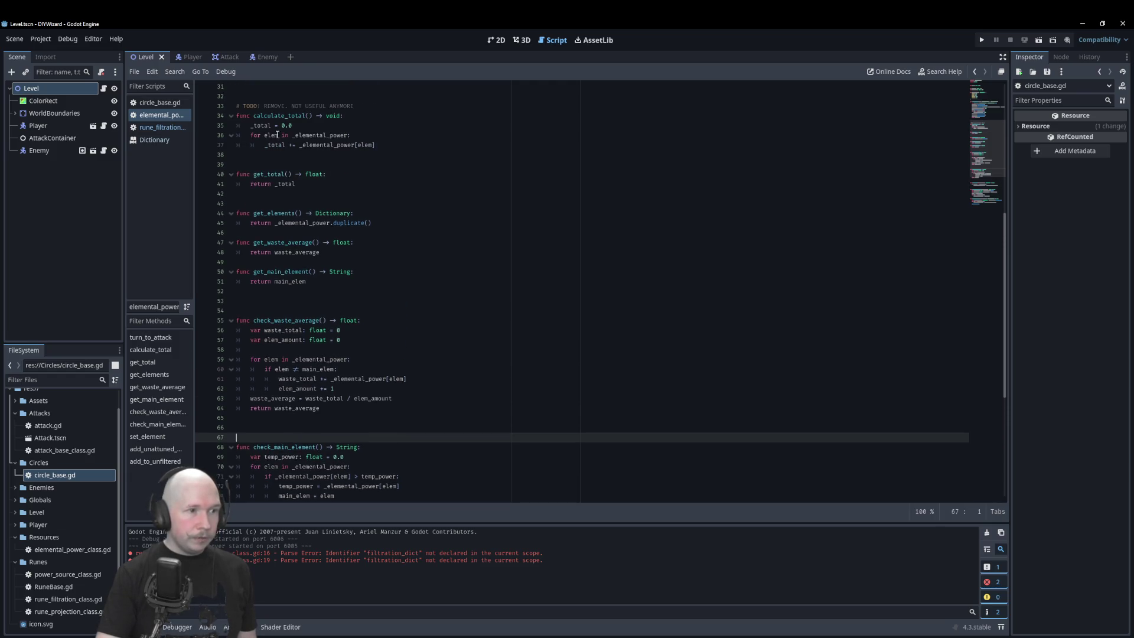
scroll(315, 439, "down", 5)
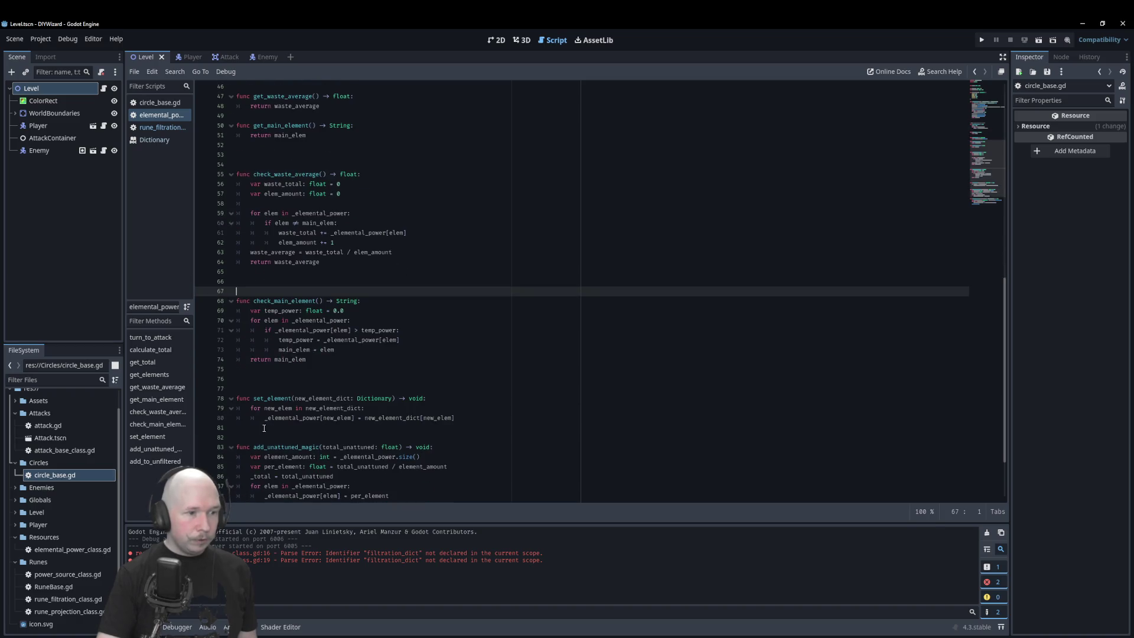
scroll(296, 301, "down", 3)
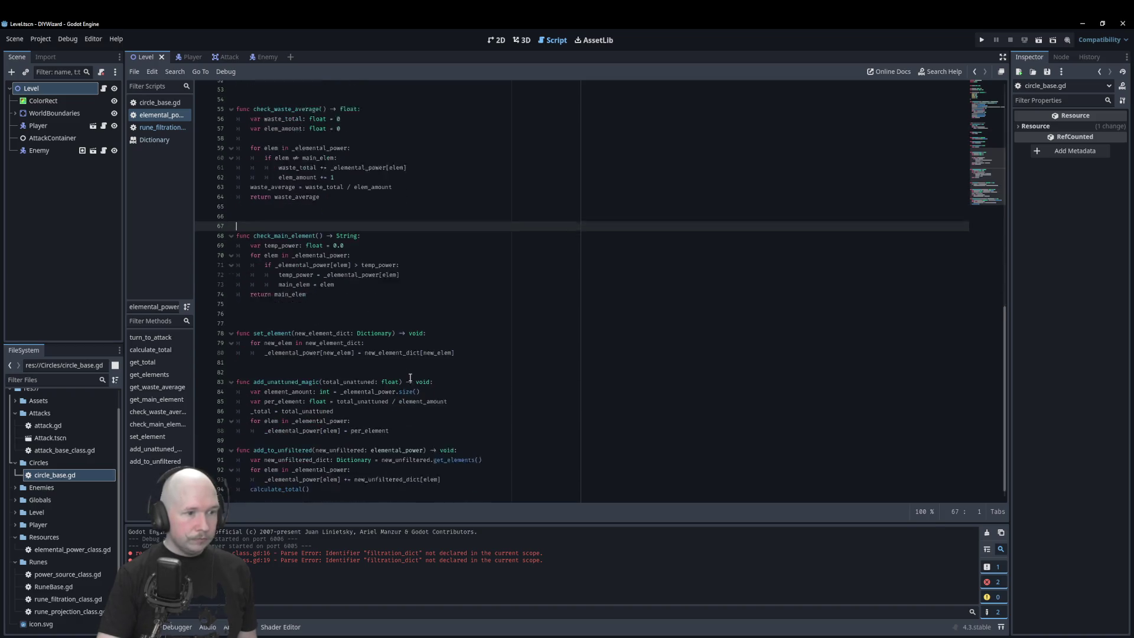
left_click(242, 343)
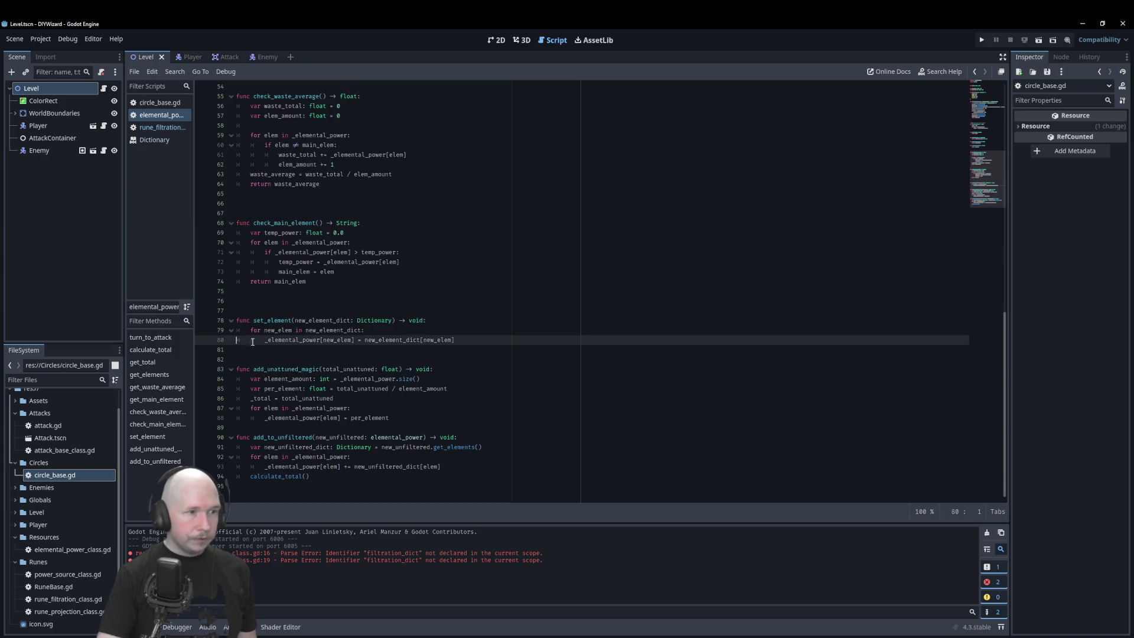
Move the set_element function up to sit just below get_main_element.
key("shift+alt+Up")
key("shift+alt+Up")
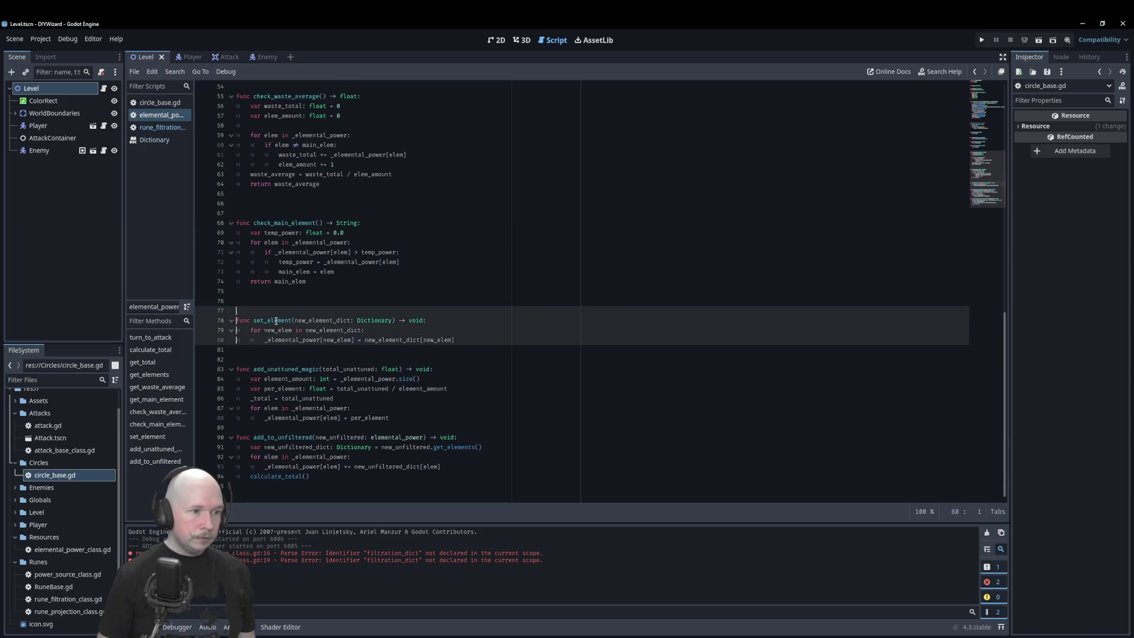
key("shift+alt+Down")
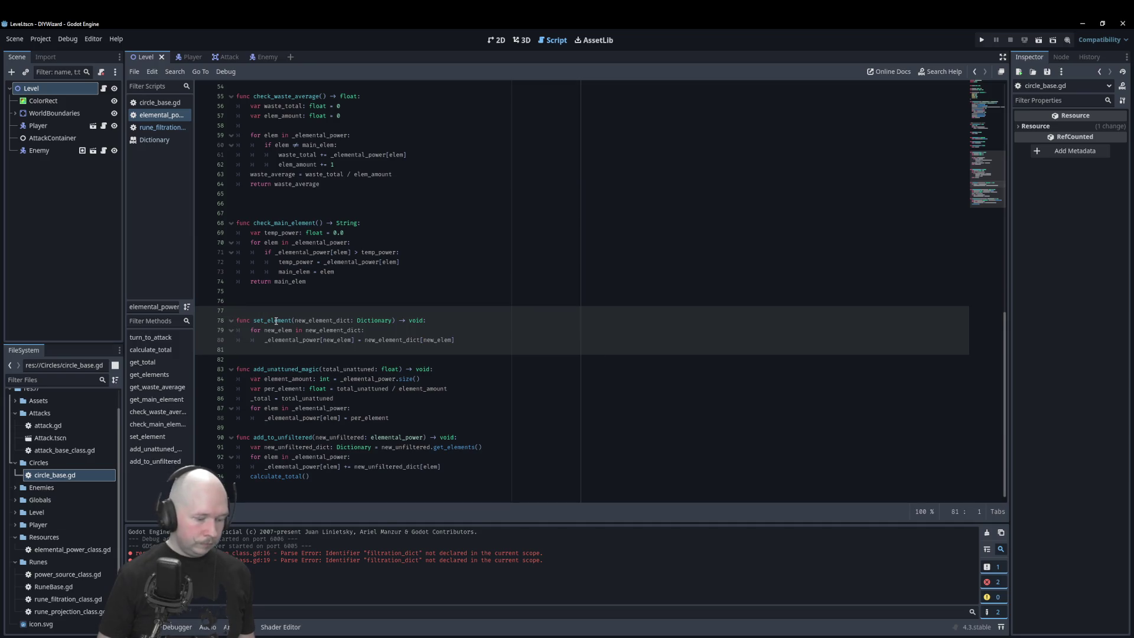
key("alt+Up")
key("alt+Up")
key("alt+Up")
key("alt+Up")
key("alt+Up")
key("alt+Up")
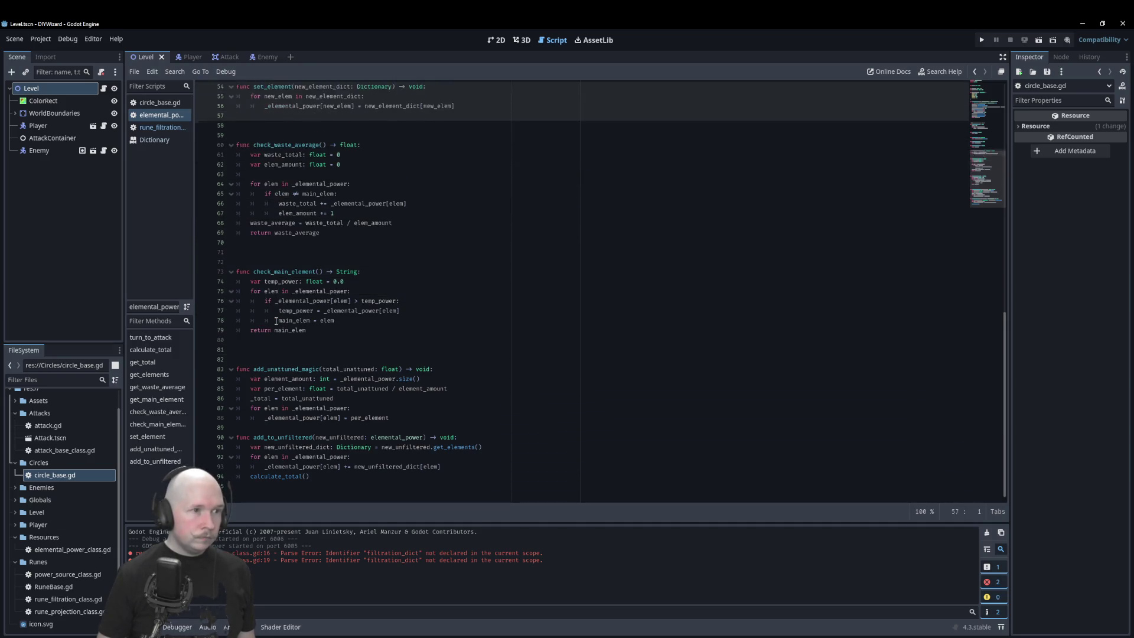
key("alt+Down")
key("alt+Down")
key("alt+Down")
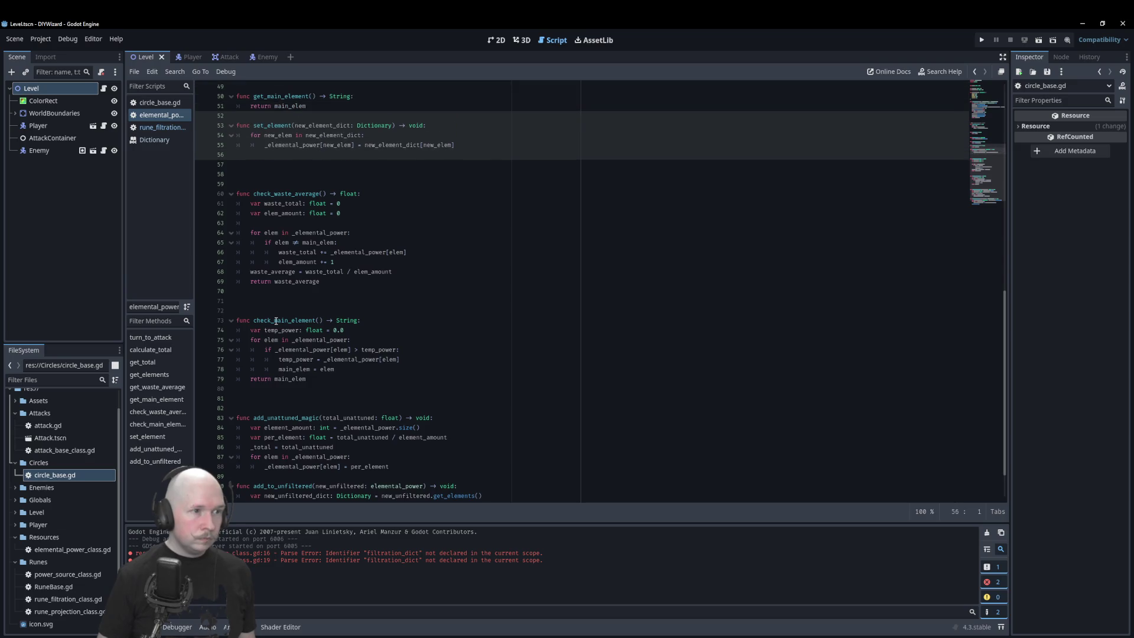
key("alt+Up")
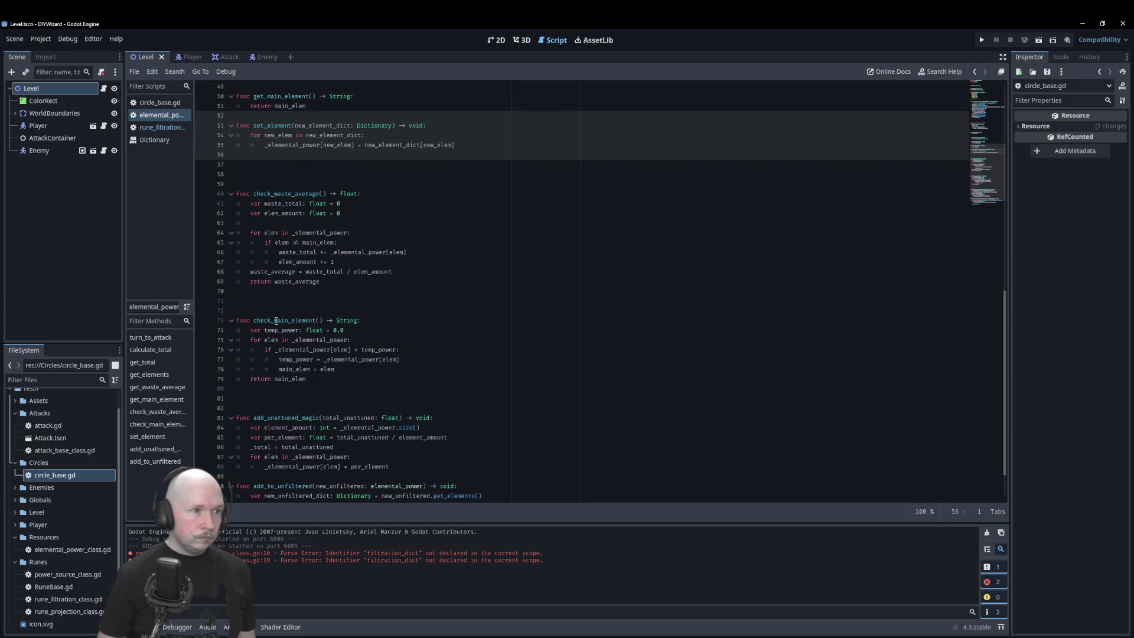
scroll(276, 320, "up", 5)
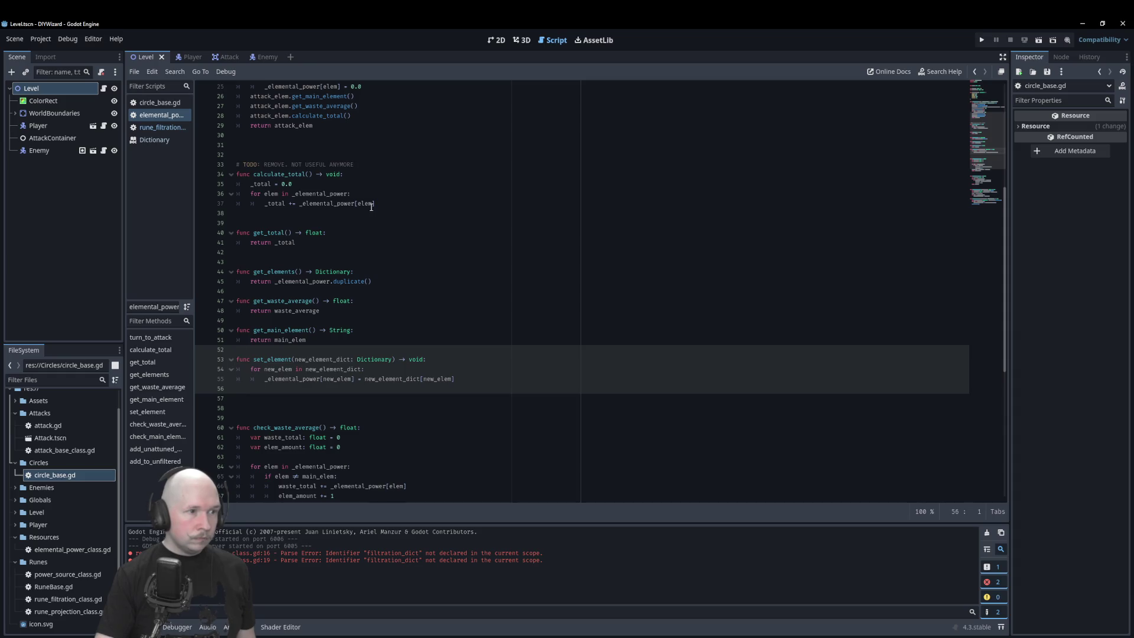
scroll(364, 230, "down", 3)
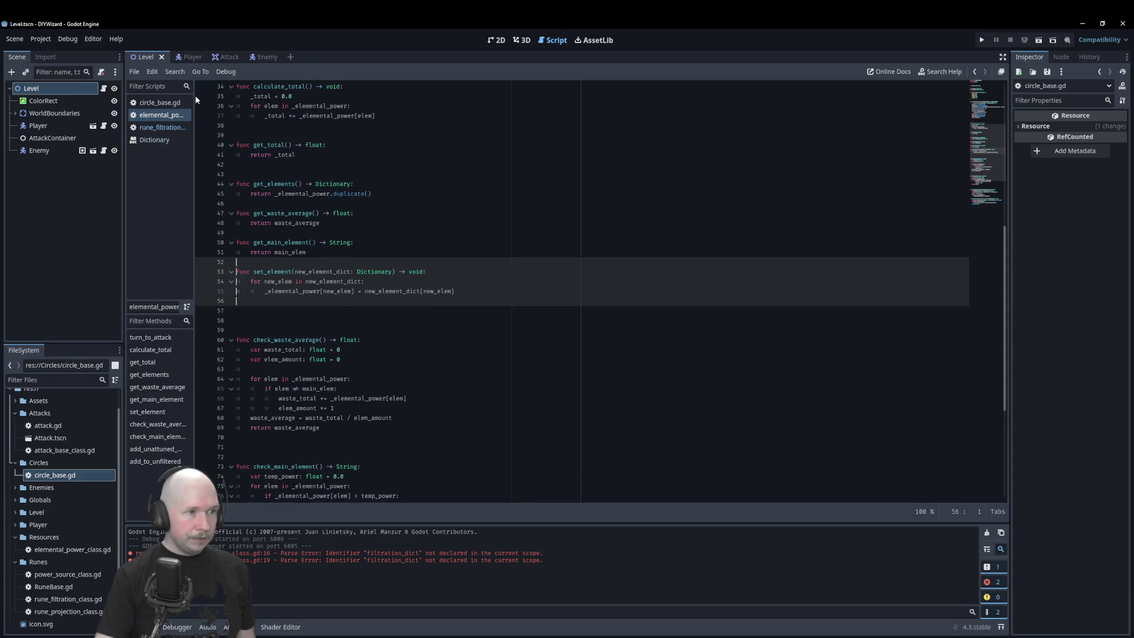
scroll(378, 207, "down", 4)
Delete the extra blank line so one blank line separates check_waste_average and check_main_element.
left_click(394, 203)
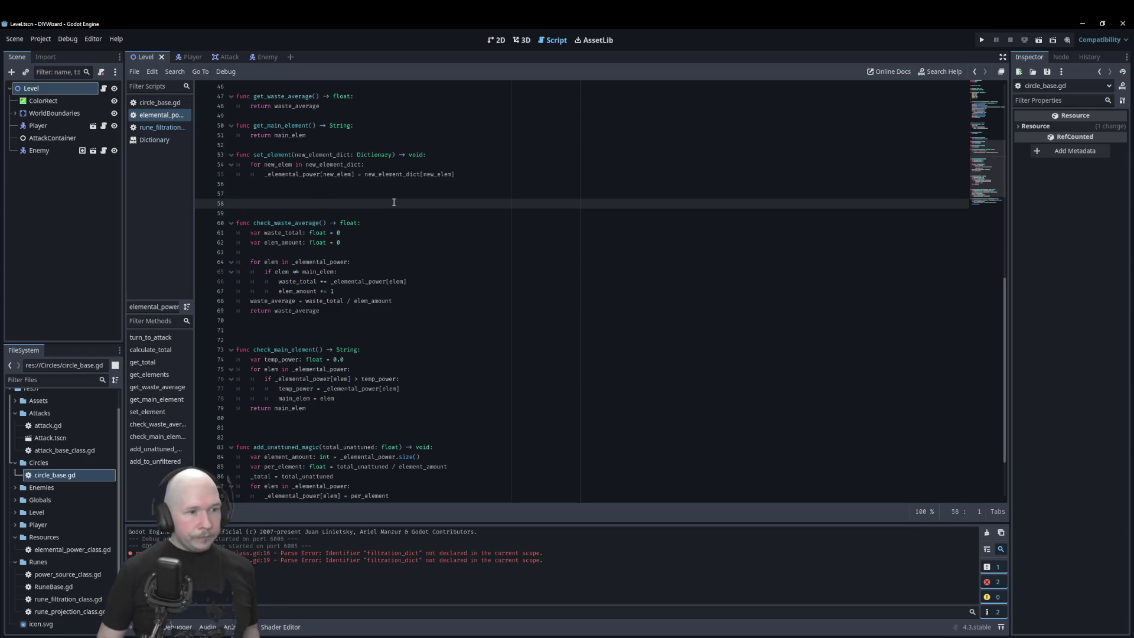
key("Down")
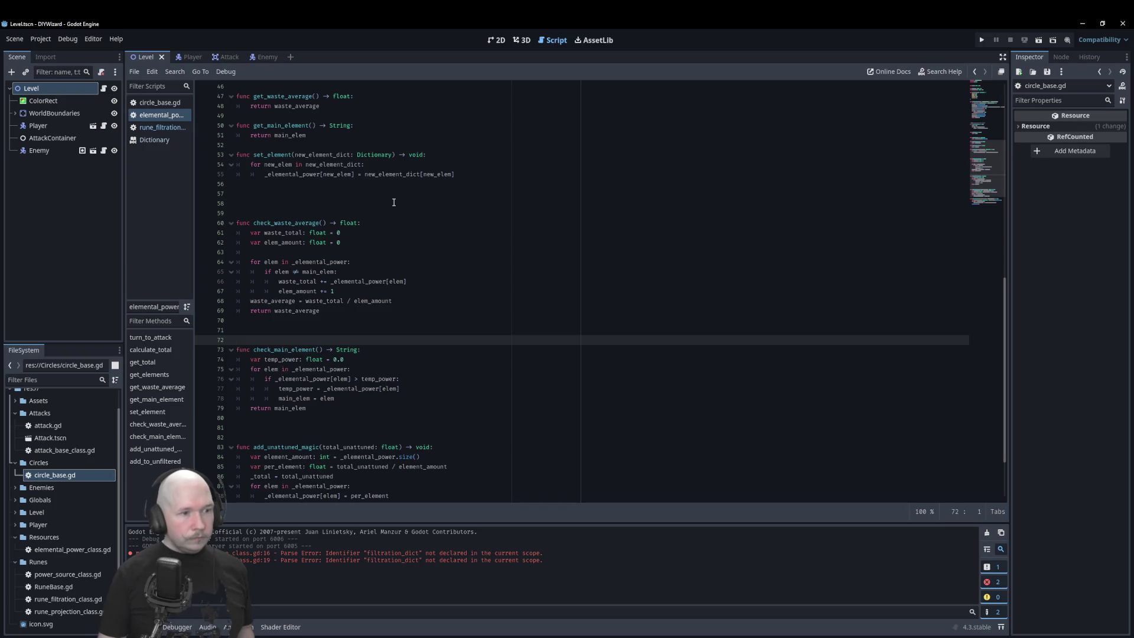
key("BackSpace")
key("BackSpace")
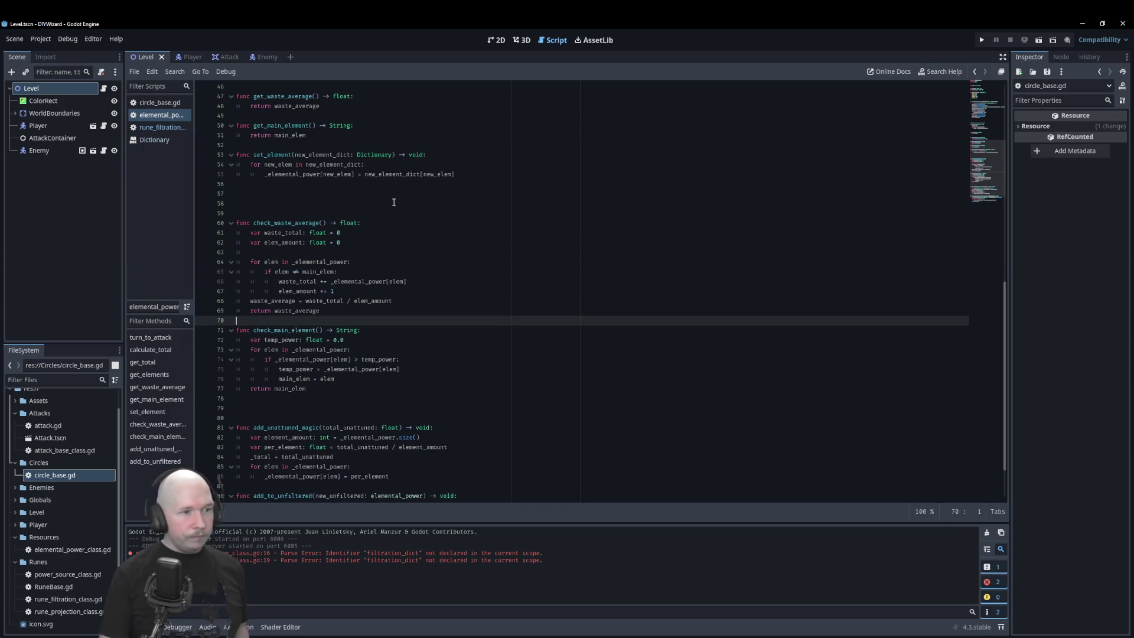
key("Down")
key("Down")
key("Down")
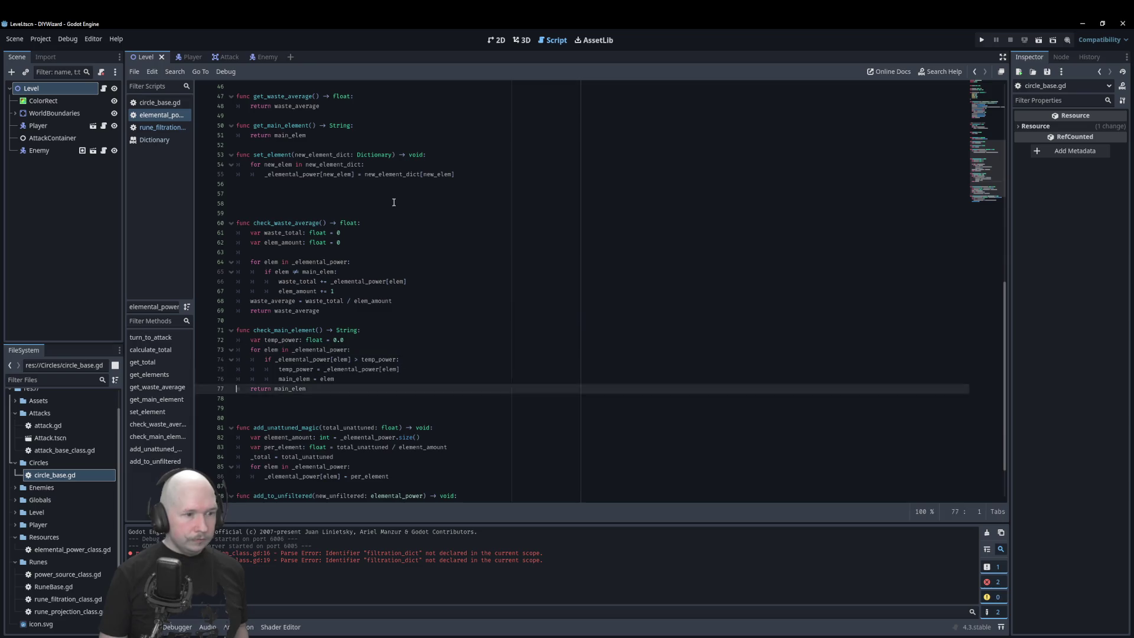
key("Down")
key("Up")
key("Up")
key("Up")
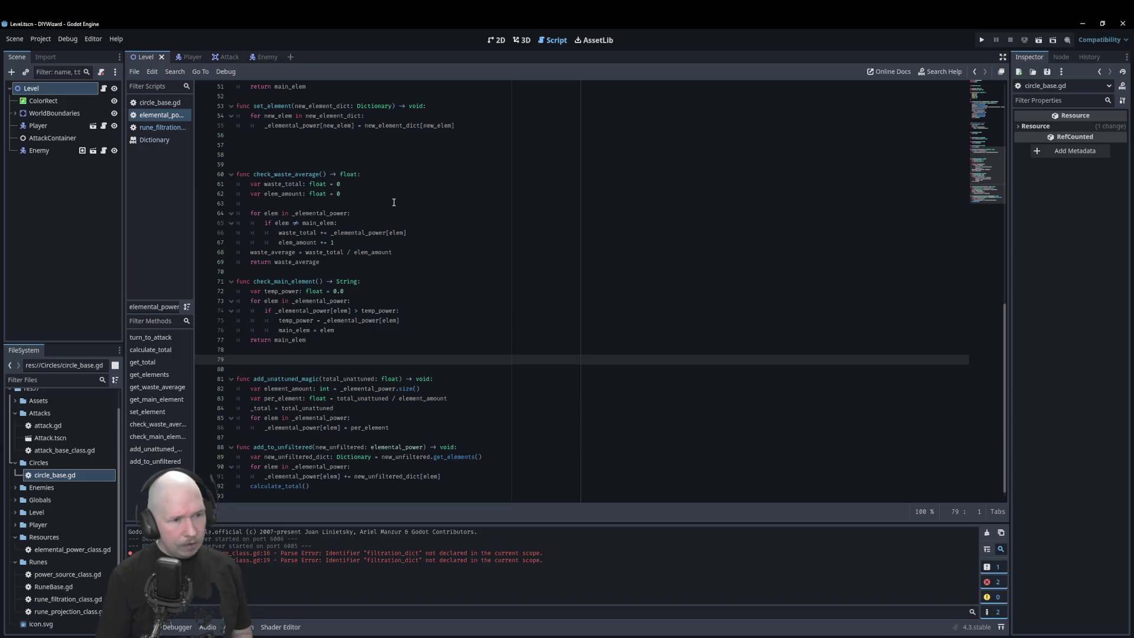
left_click(356, 457, "ctrl")
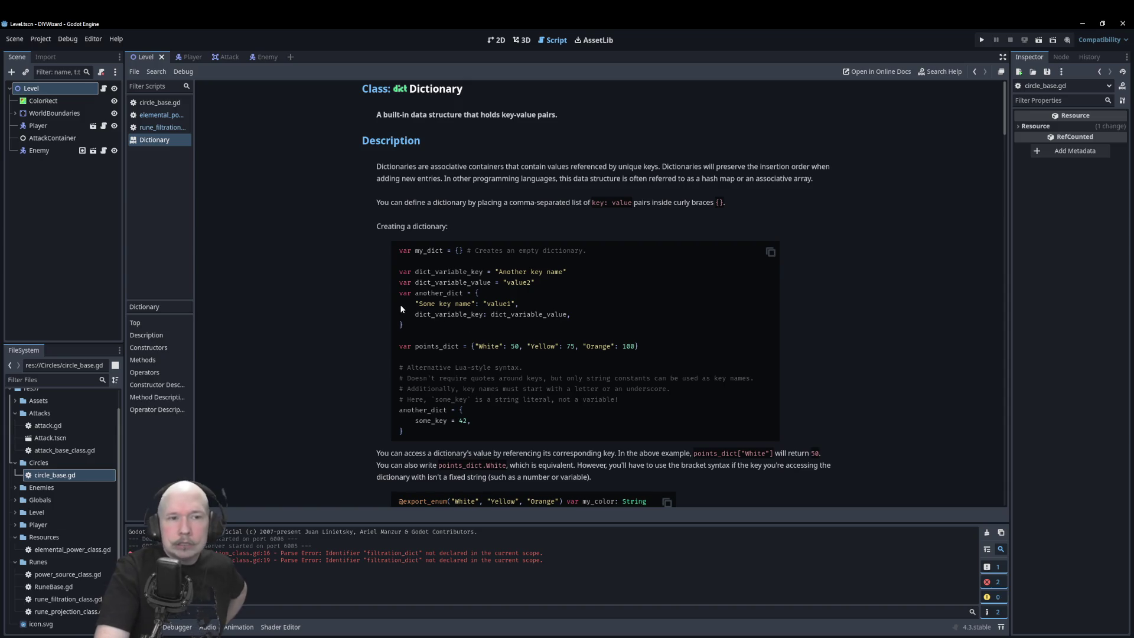
Read the Dictionary Description: adding keys, mixed key types, for-loop iteration and copying with duplicate().
scroll(399, 303, "down", 5)
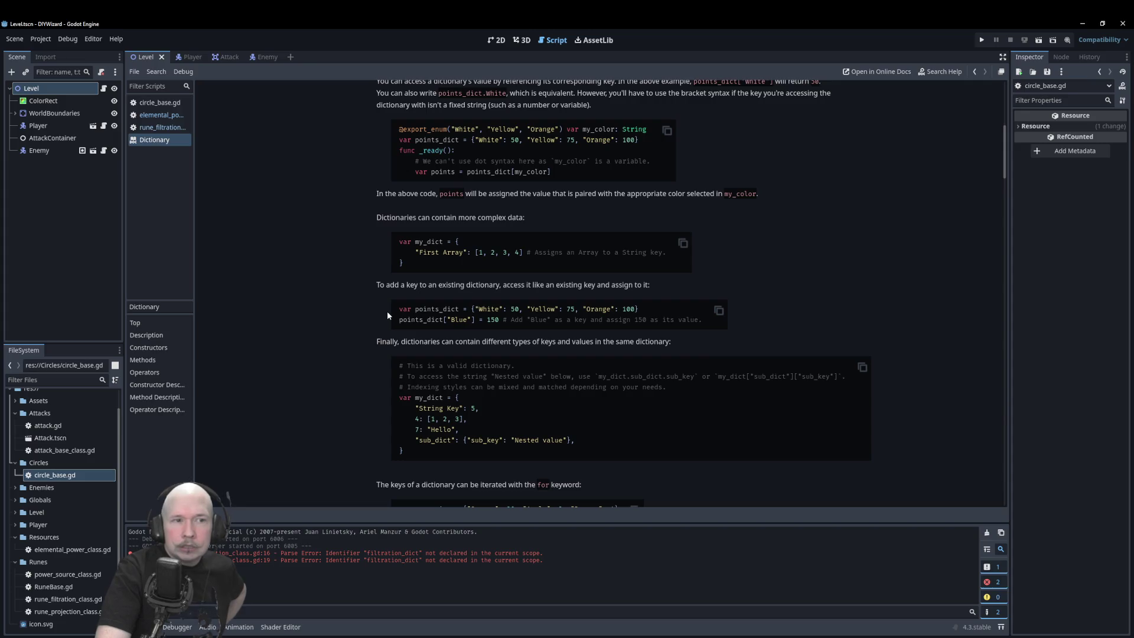
scroll(325, 303, "up", 5)
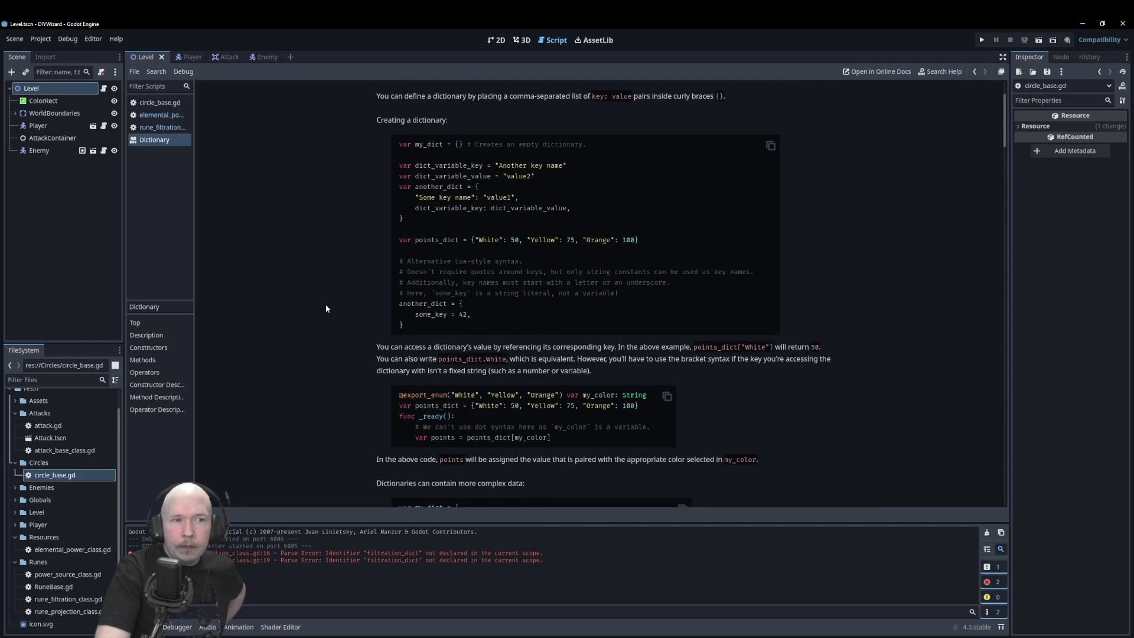
scroll(384, 285, "down", 3)
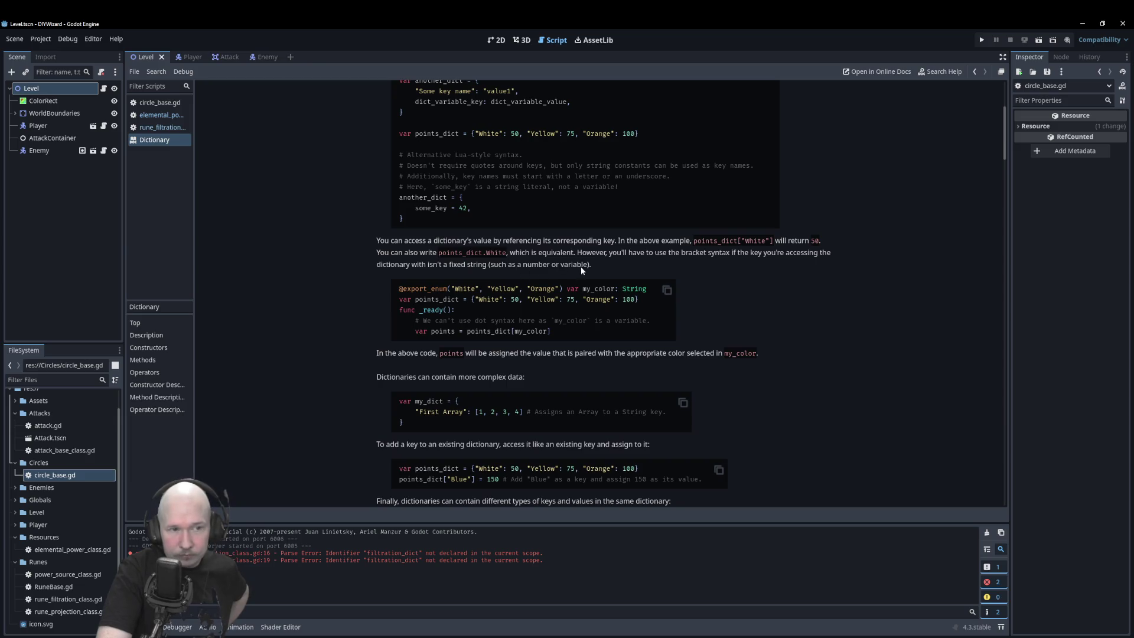
scroll(296, 307, "down", 1)
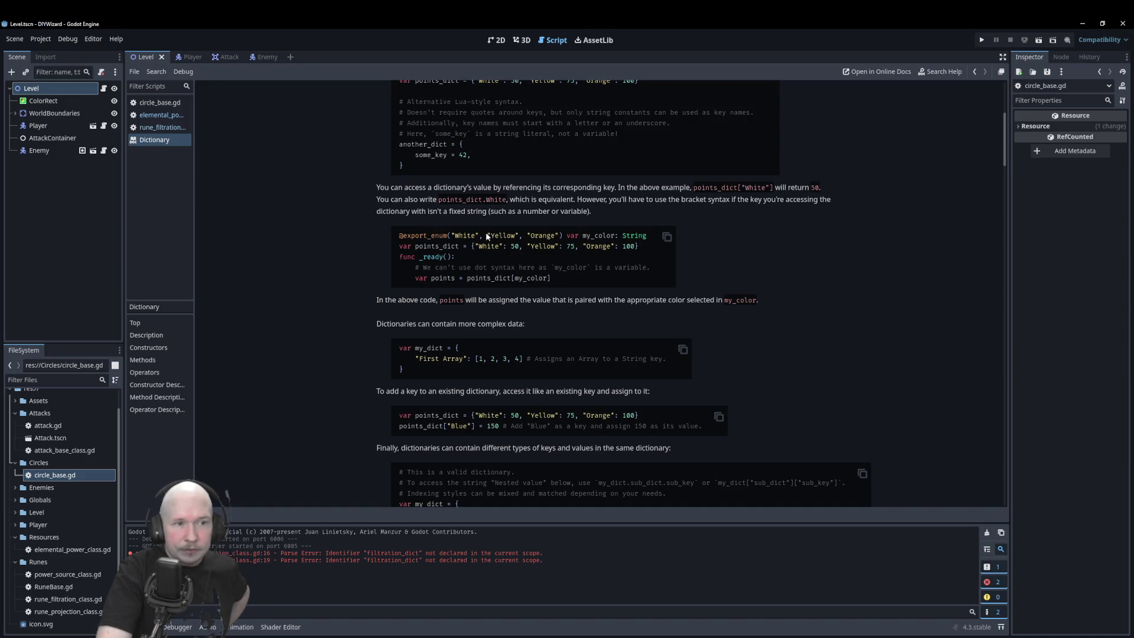
scroll(327, 309, "down", 4)
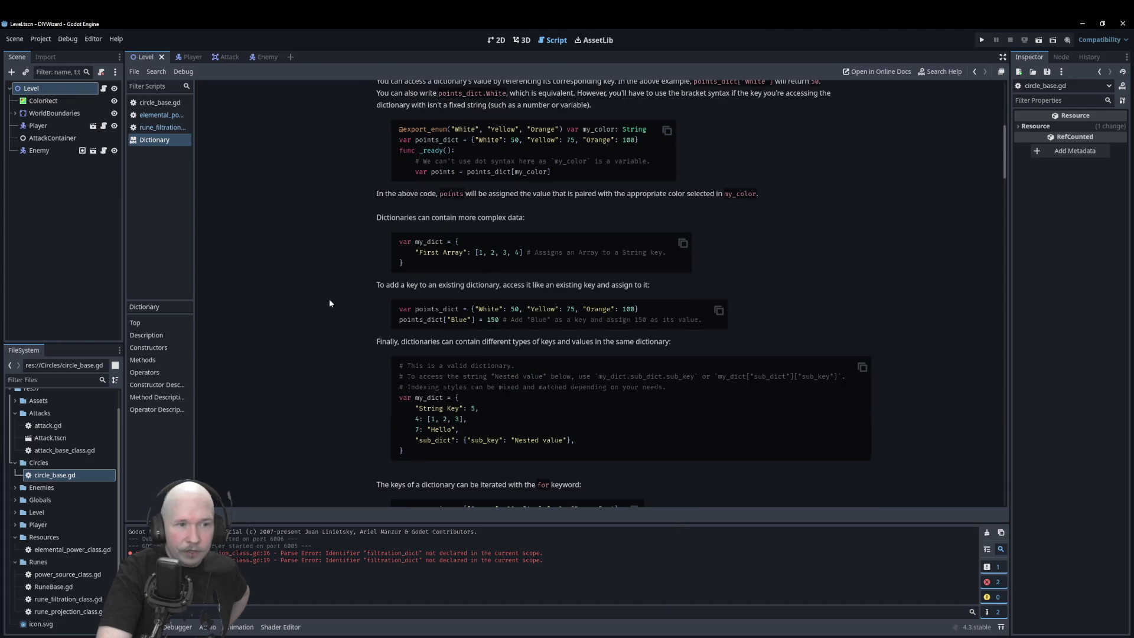
scroll(345, 246, "up", 2)
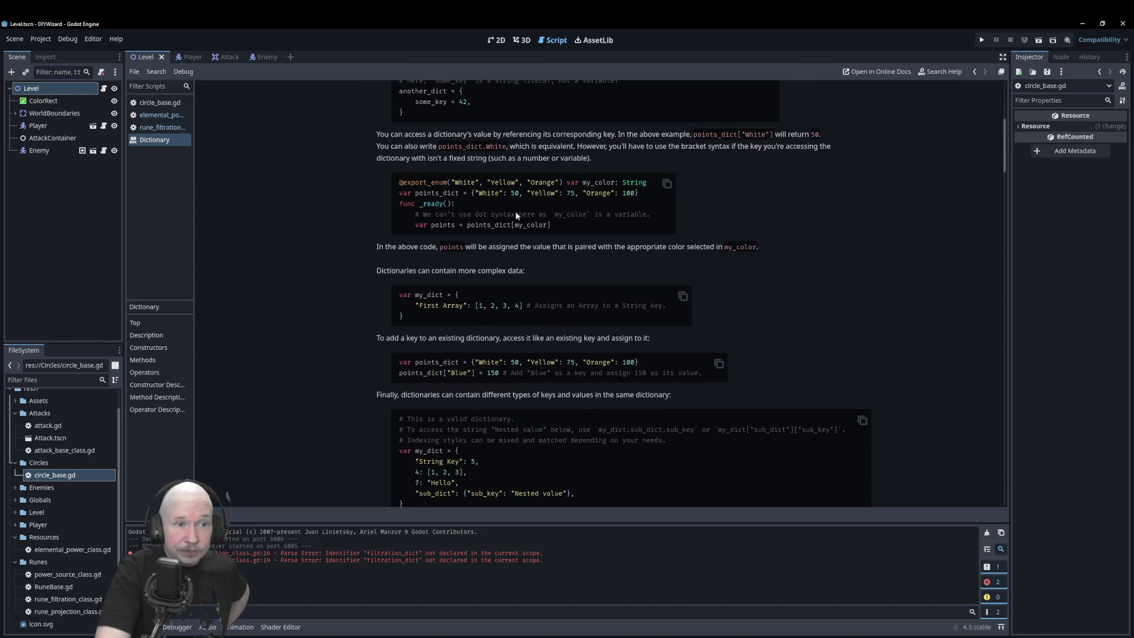
scroll(342, 207, "down", 4)
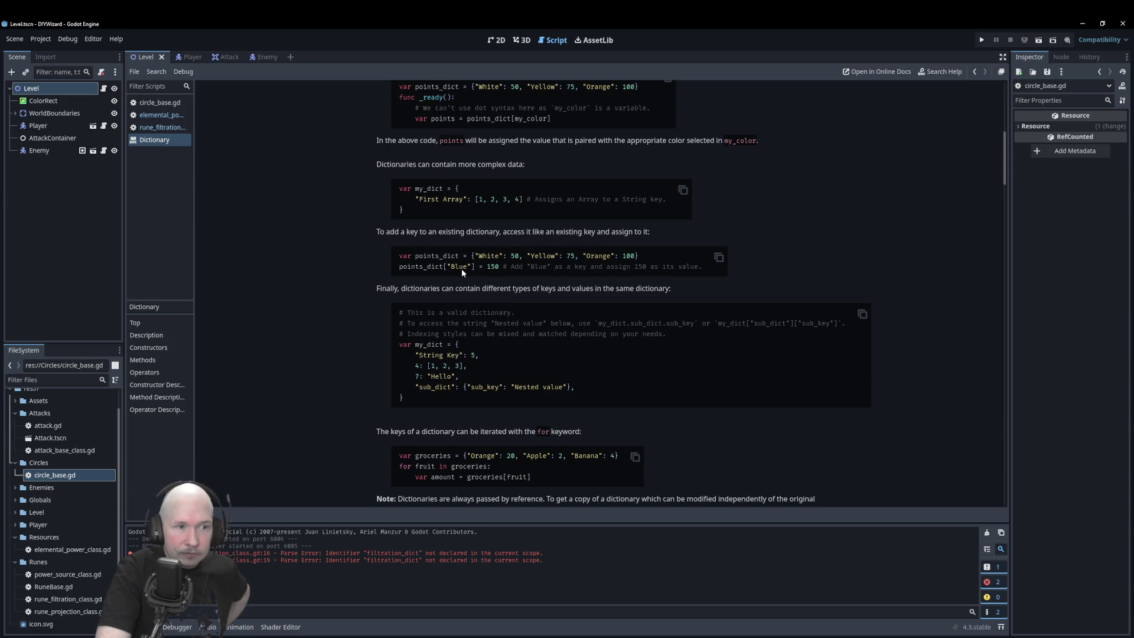
scroll(461, 268, "down", 2)
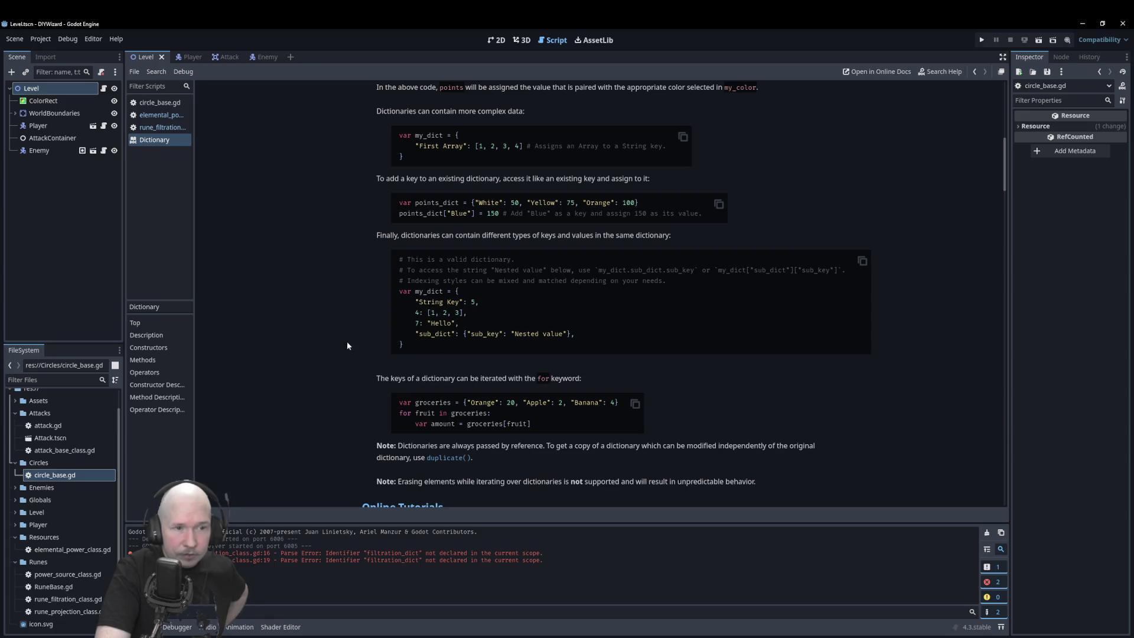
Scroll the Dictionary reference past Online Tutorials to the Constructors and Methods lists.
scroll(347, 346, "down", 3)
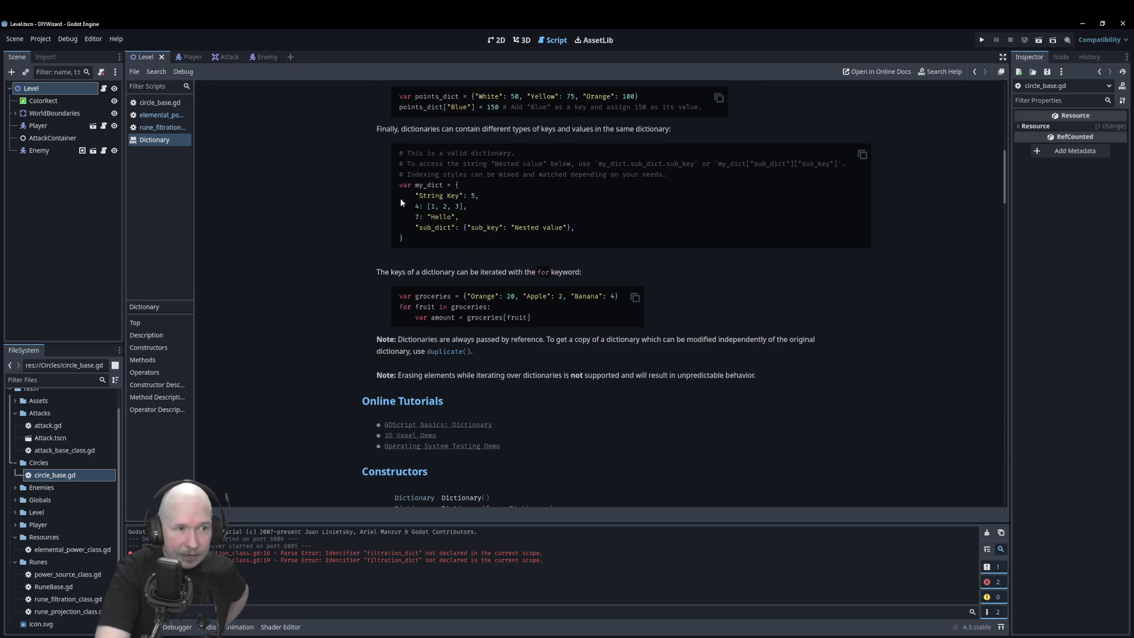
scroll(280, 235, "down", 2)
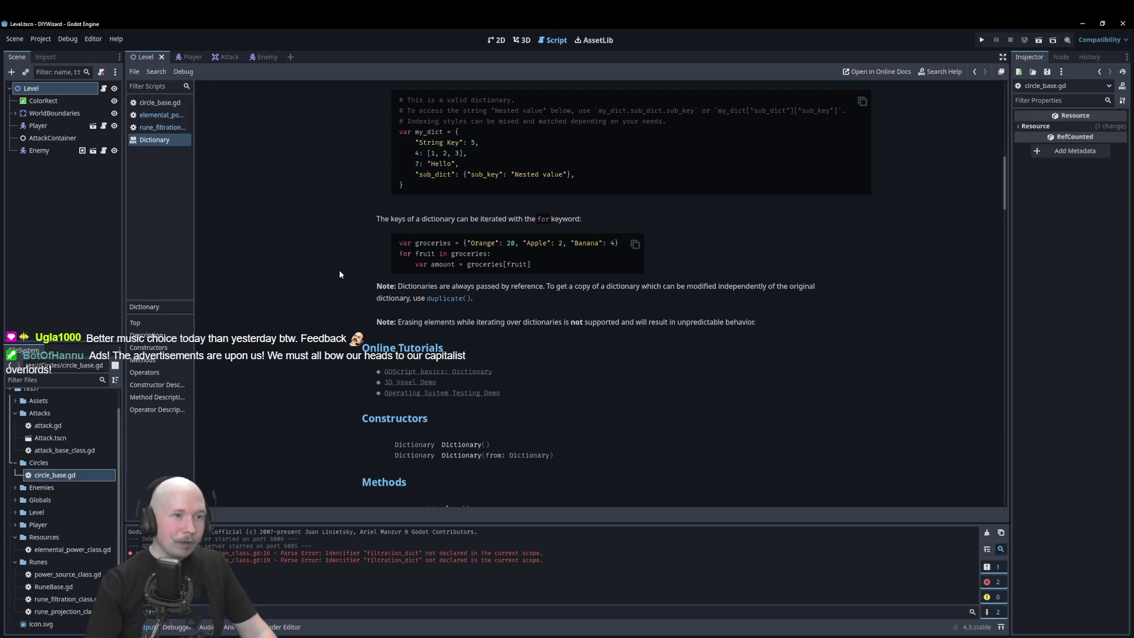
scroll(339, 272, "down", 5)
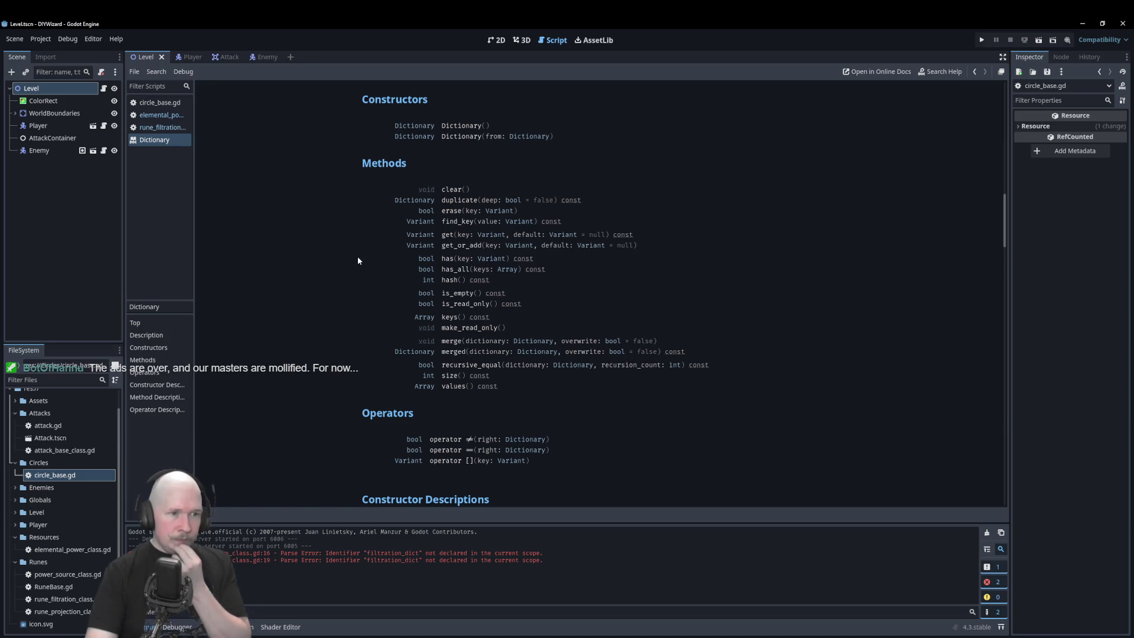
left_click(421, 222)
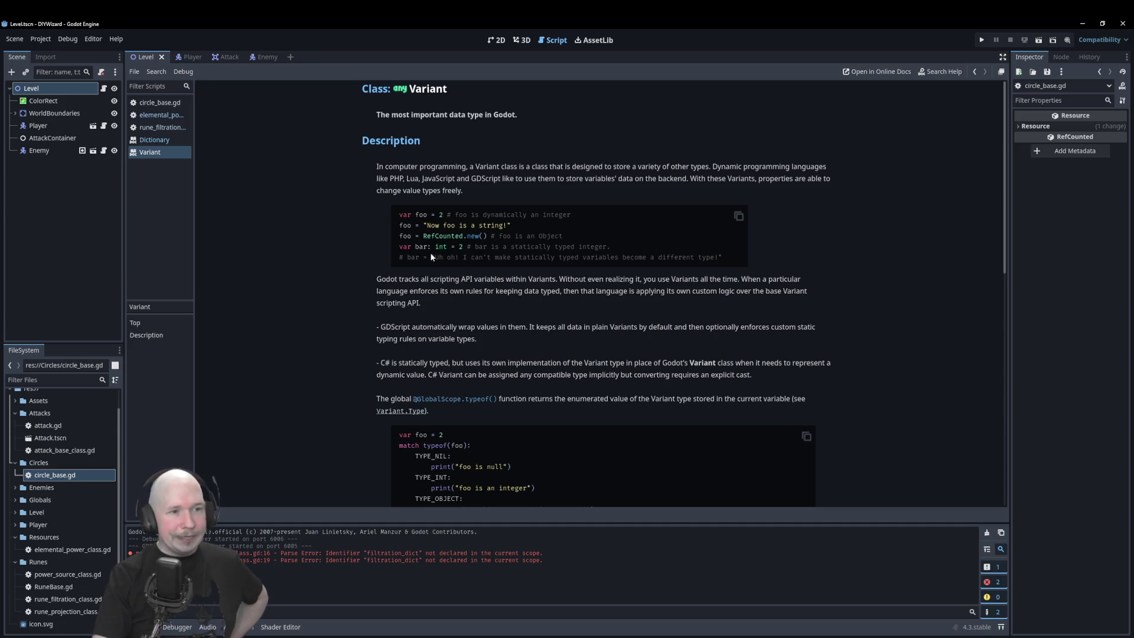
scroll(299, 328, "down", 3)
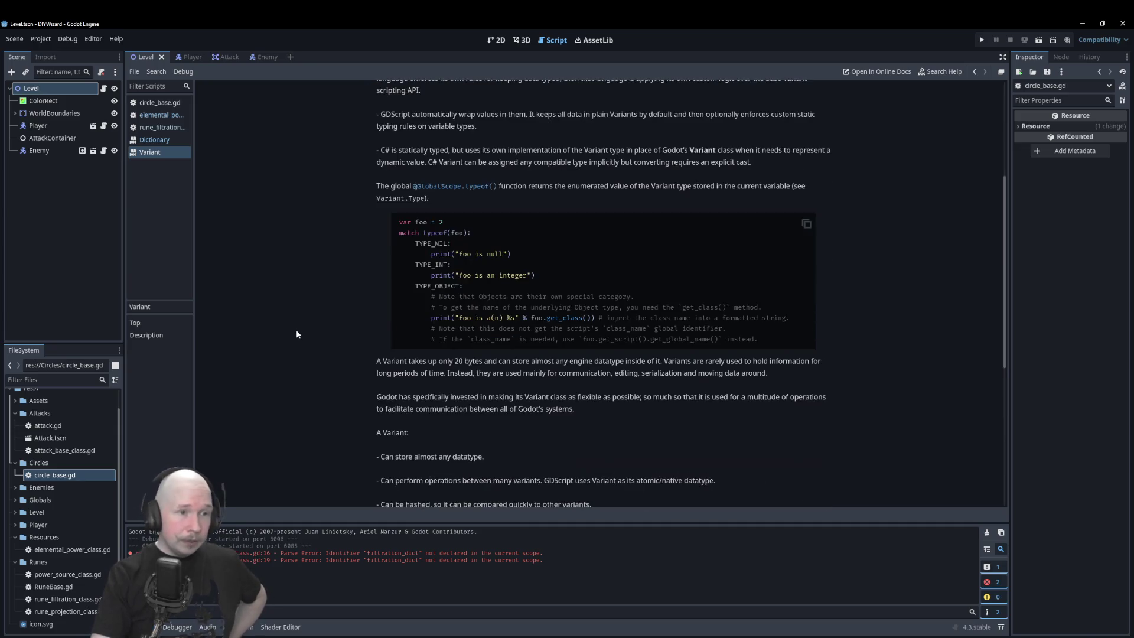
scroll(255, 179, "up", 3)
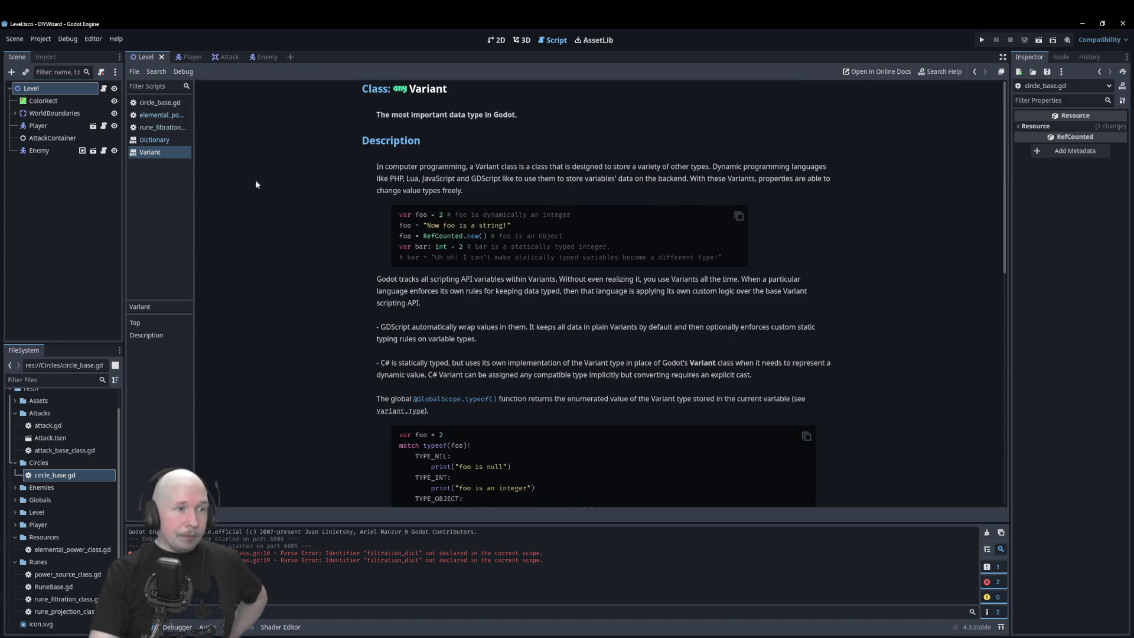
right_click(150, 142)
left_click(150, 153)
right_click(150, 154)
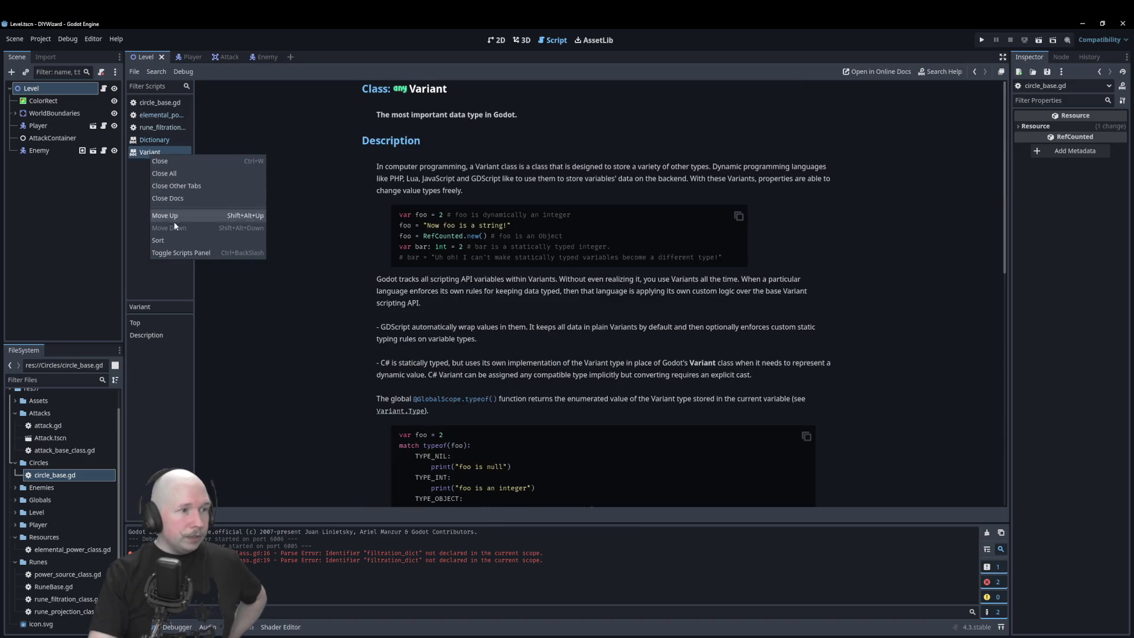
left_click(172, 165)
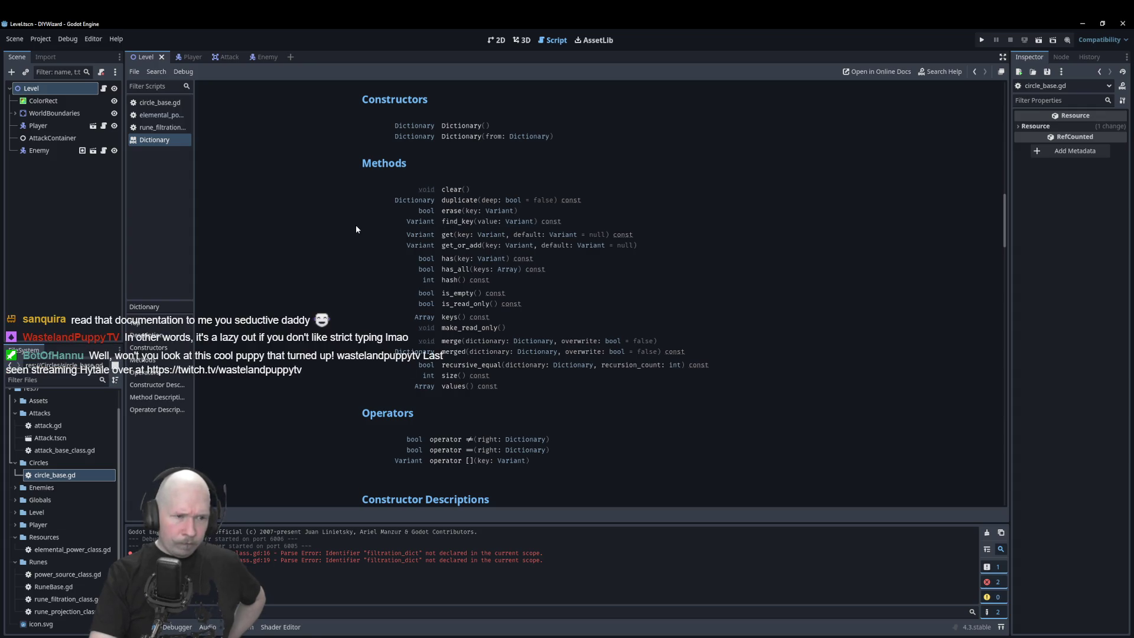
Jump to the keys method description in the Dictionary reference.
left_click(448, 317)
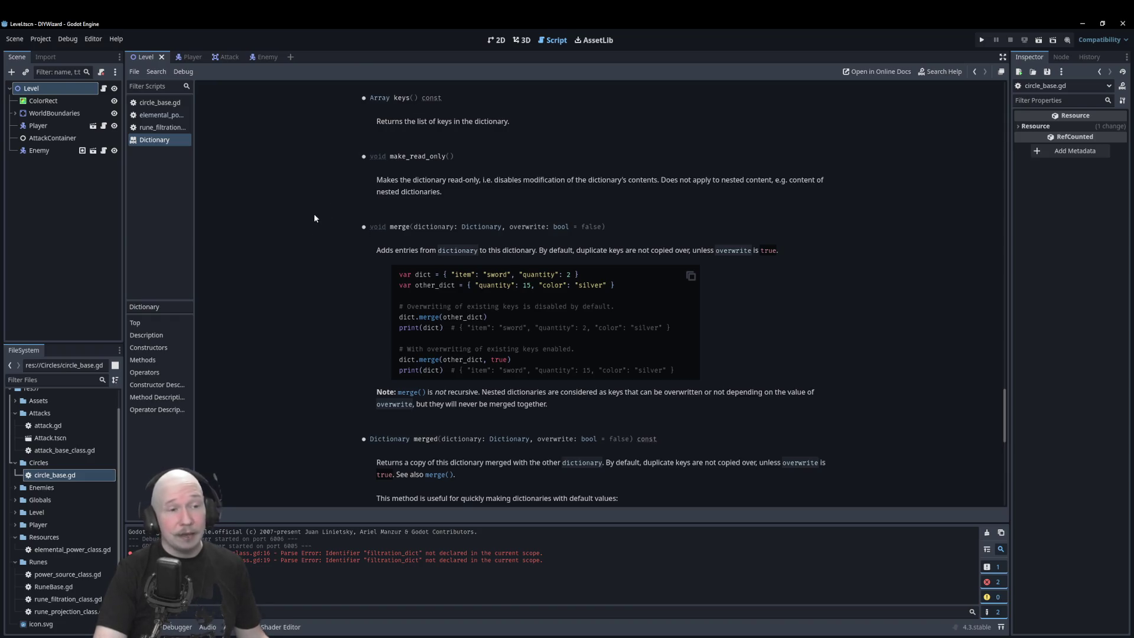
scroll(323, 232, "up", 3)
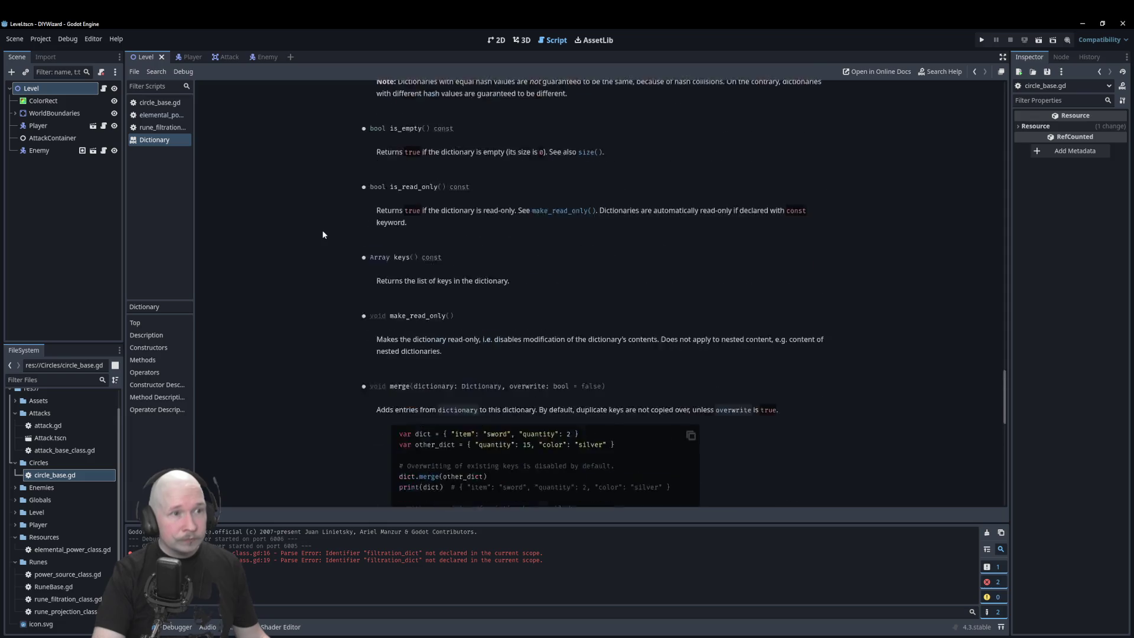
scroll(323, 234, "up", 3)
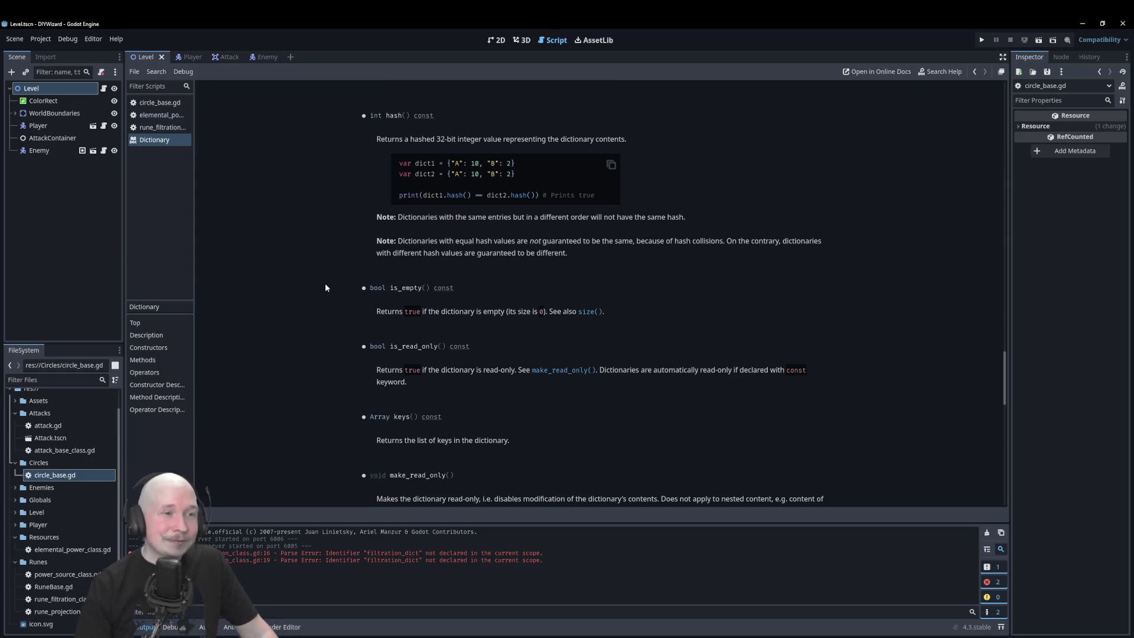
Read the clear, duplicate and erase descriptions, then return to the RuneFiltration script.
scroll(325, 283, "up", 5)
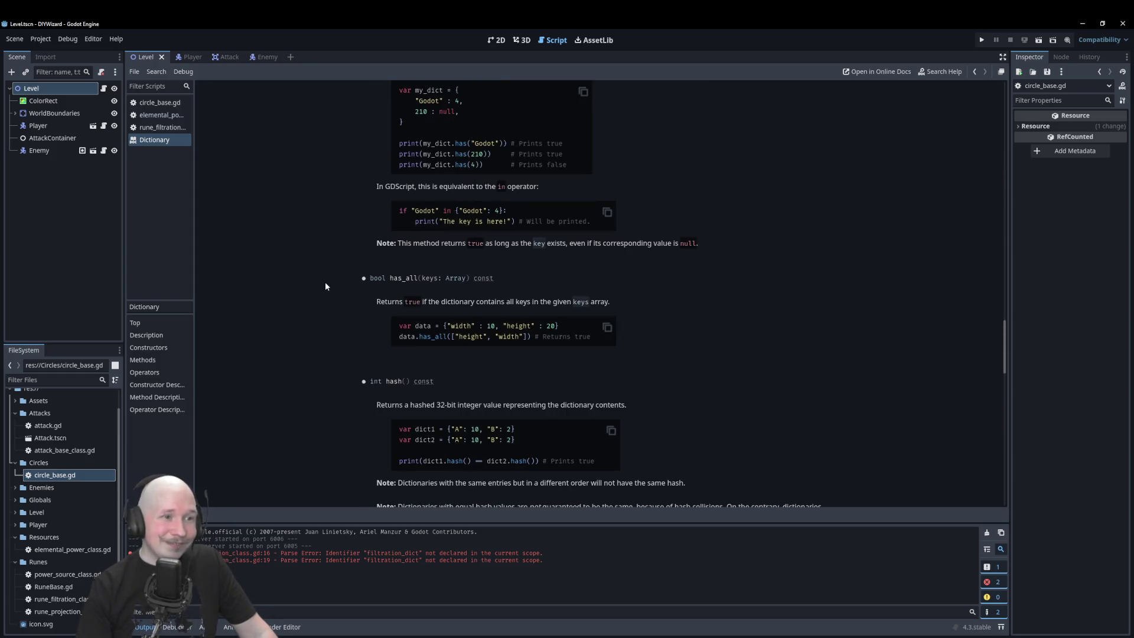
scroll(326, 283, "up", 2)
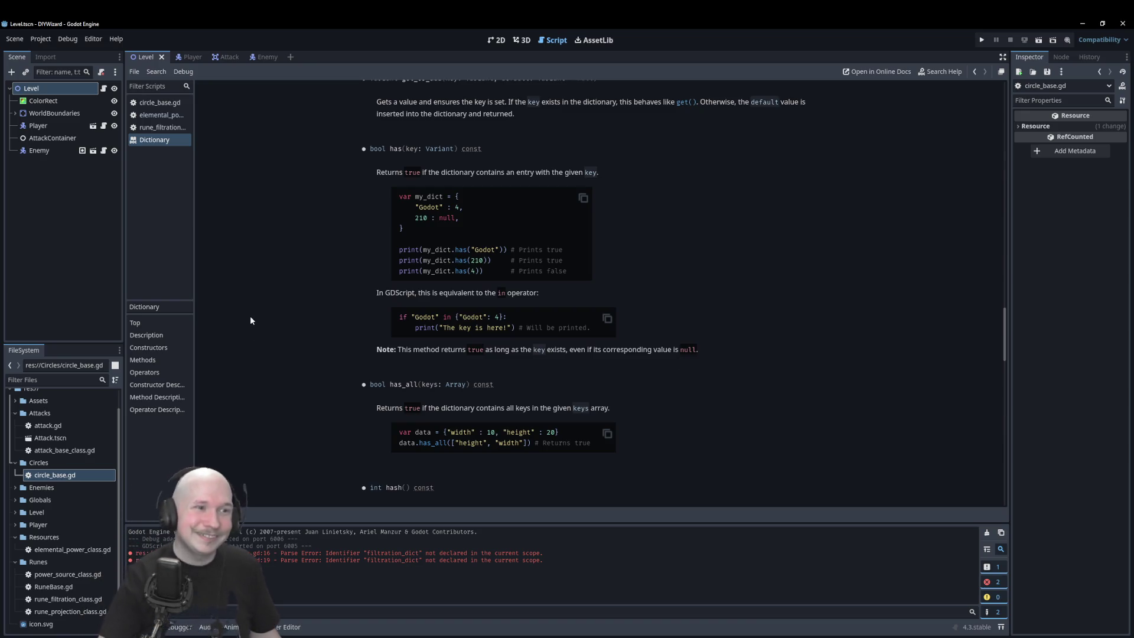
scroll(280, 297, "up", 4)
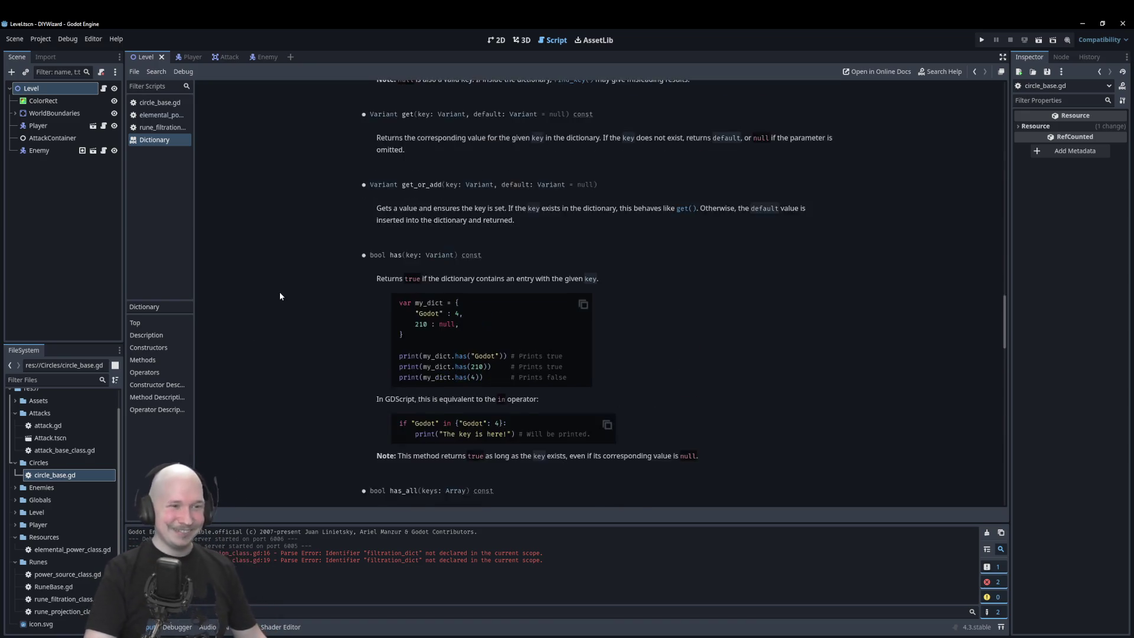
scroll(279, 297, "up", 3)
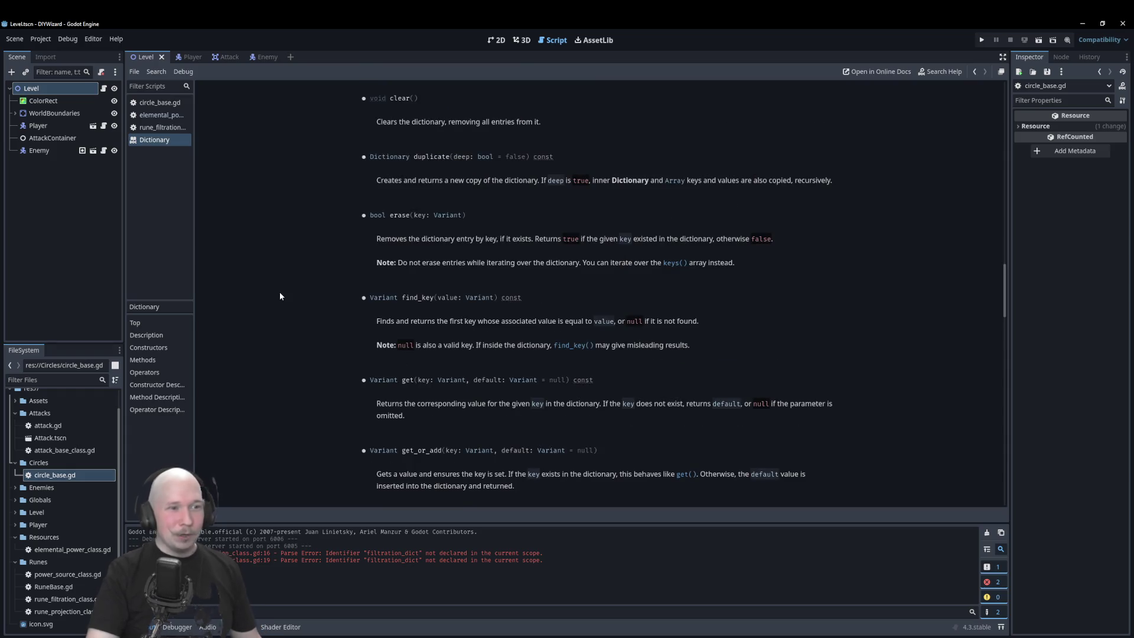
scroll(280, 296, "up", 4)
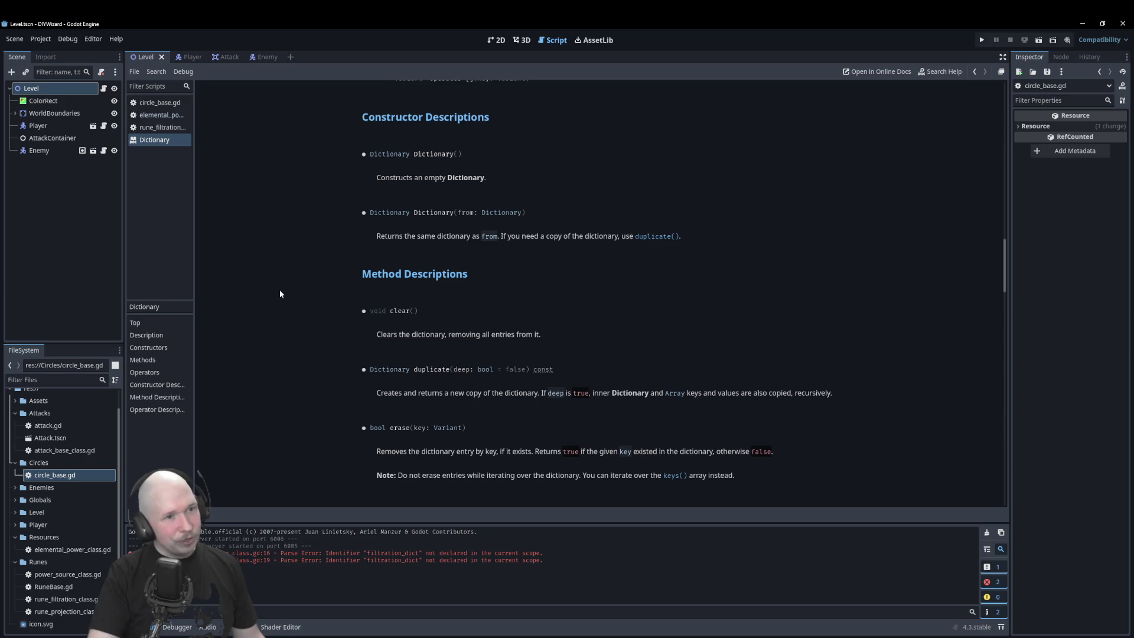
left_click(161, 127)
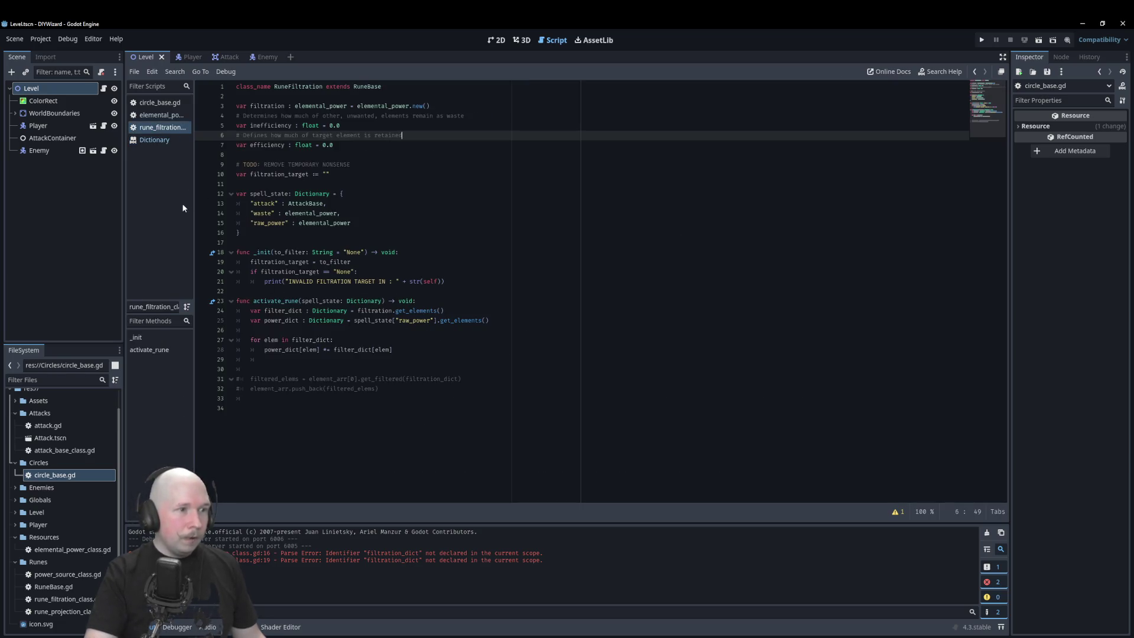
left_click(159, 114)
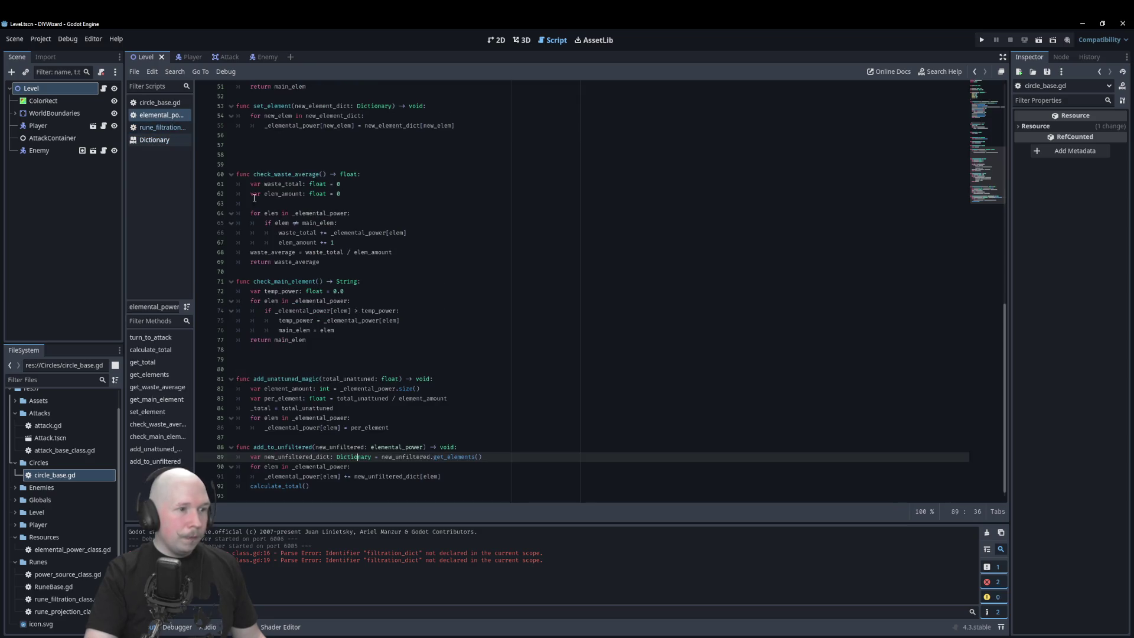
left_click(381, 358)
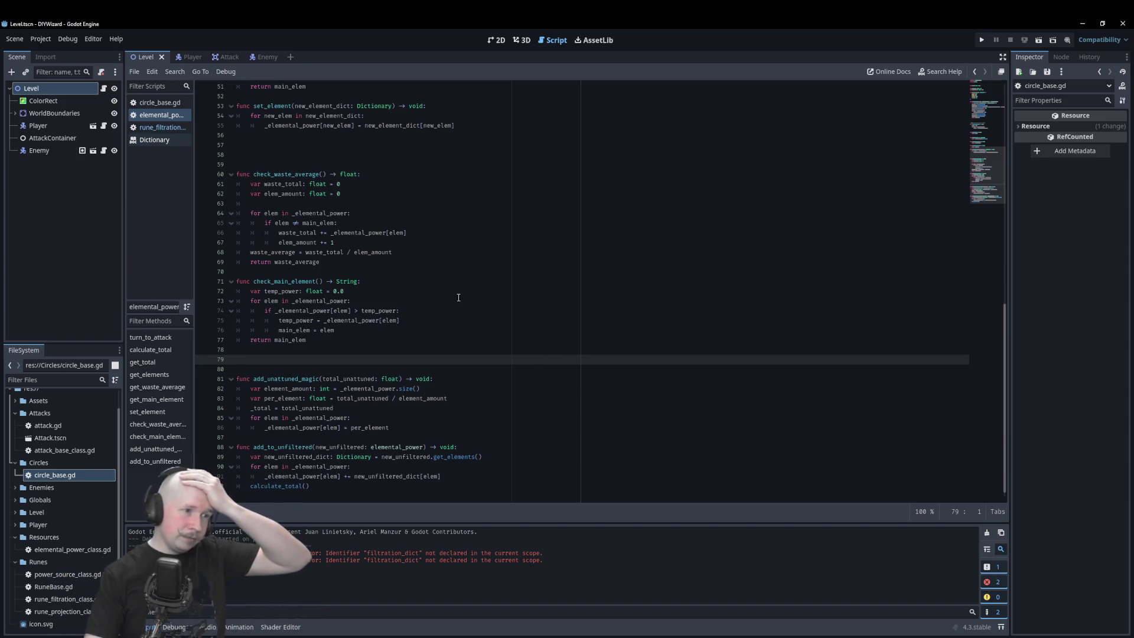
scroll(471, 295, "up", 6)
left_click(371, 329)
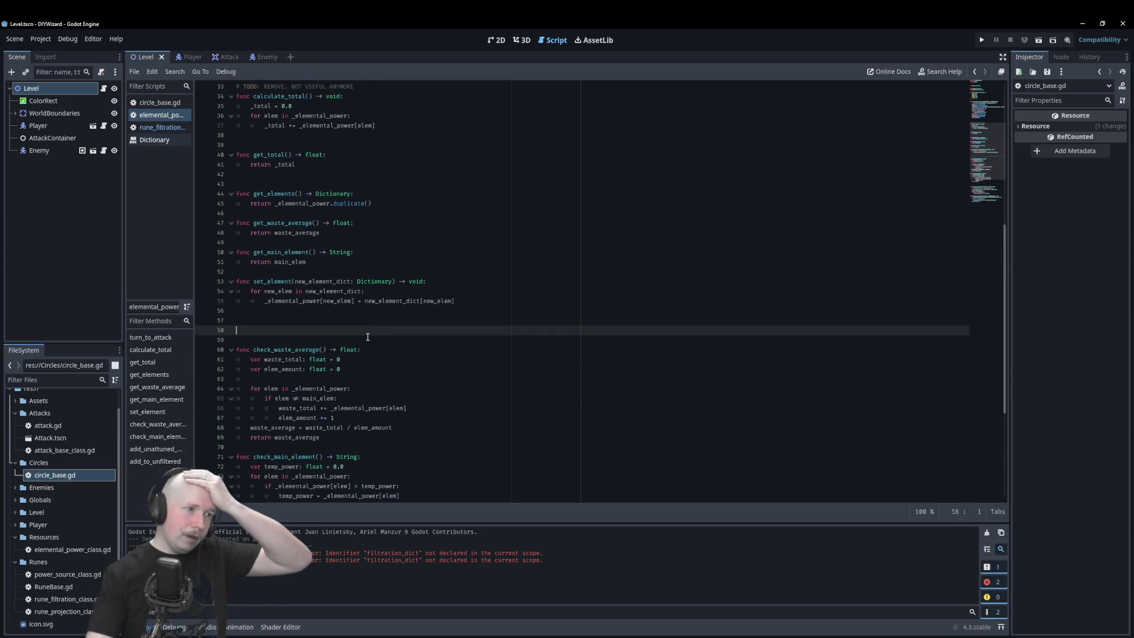
key("Up")
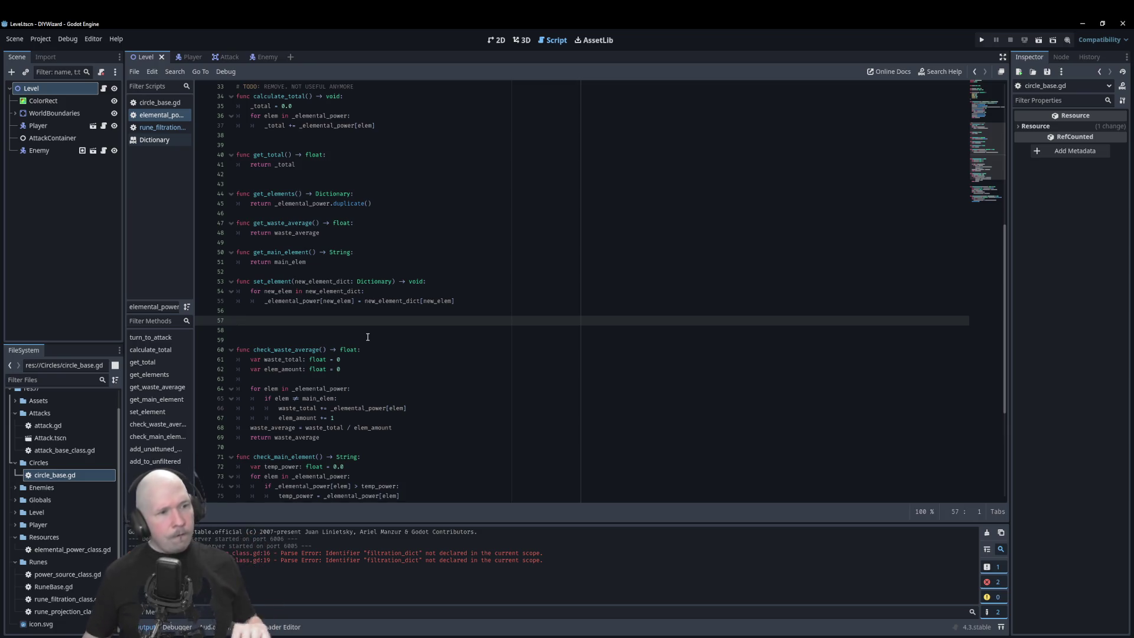
left_click(162, 127)
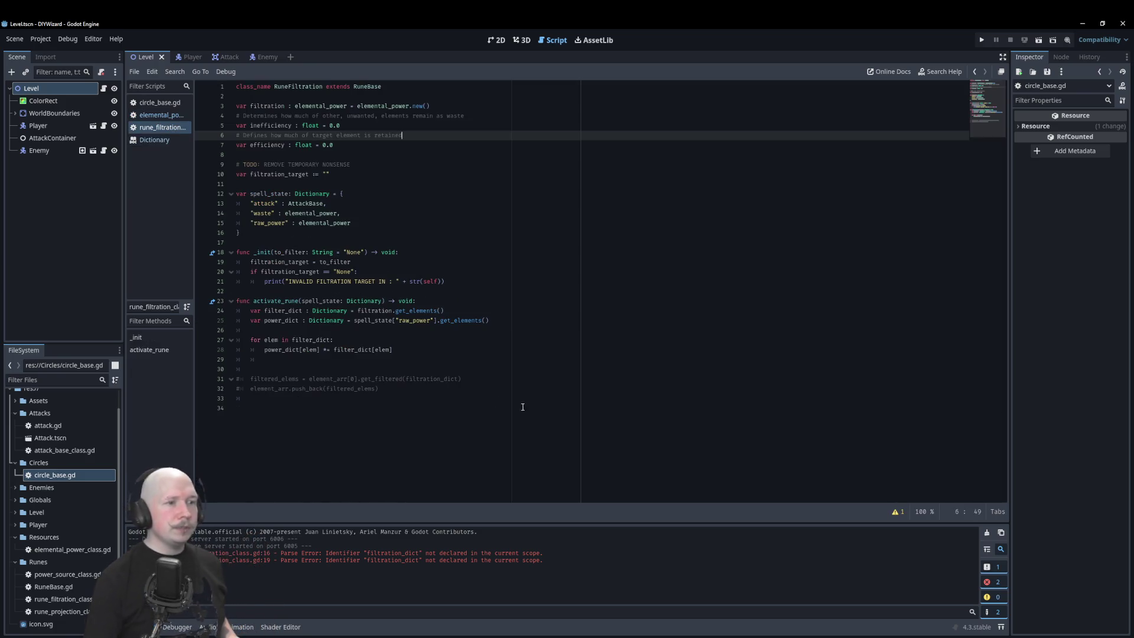
Insert a new blank line 26 below power_dict in activate_rune.
left_click(446, 343)
key("Up")
key("Up")
key("Down")
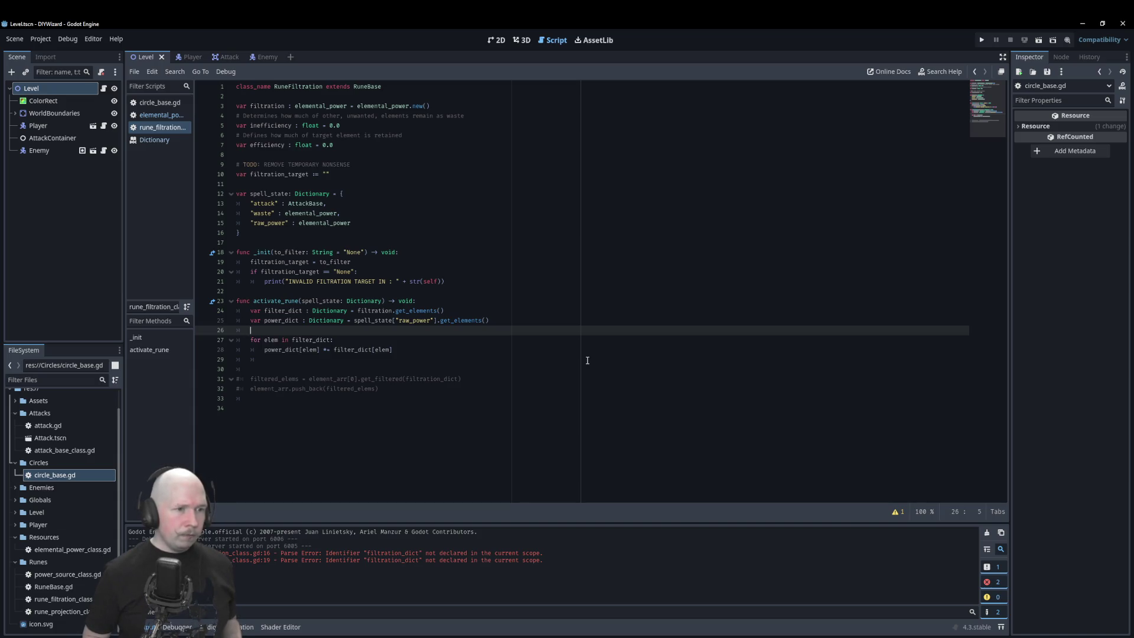
key("Return")
key("Up")
Declare var diff_power_dict using line 25's raw_power Dictionary initializer, and add a new loop line.
type("var")
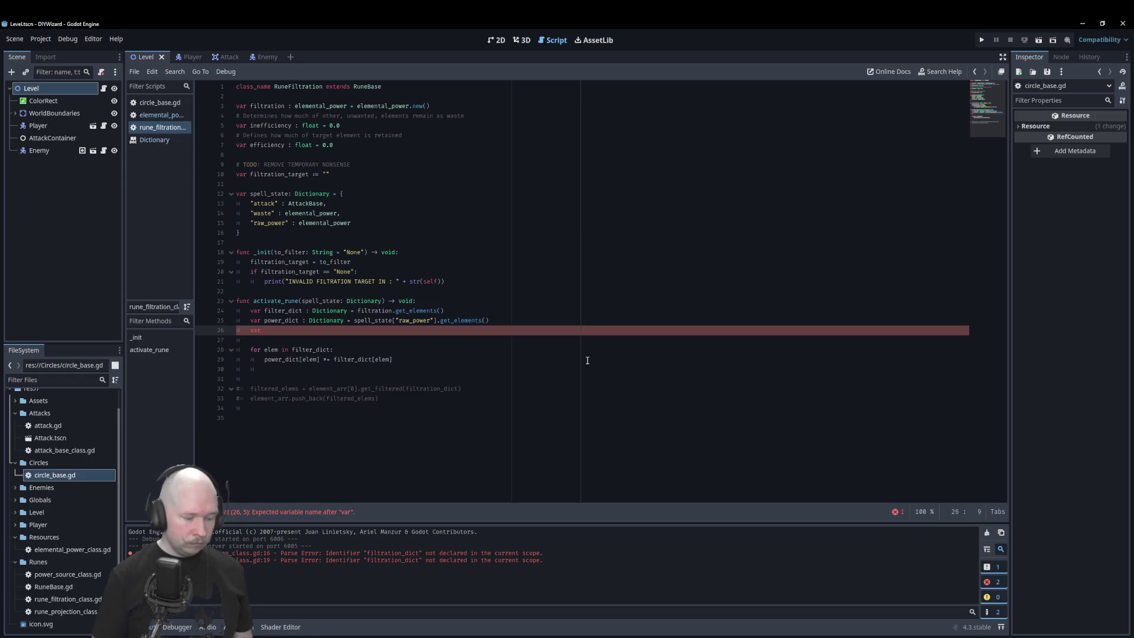
type("diff_")
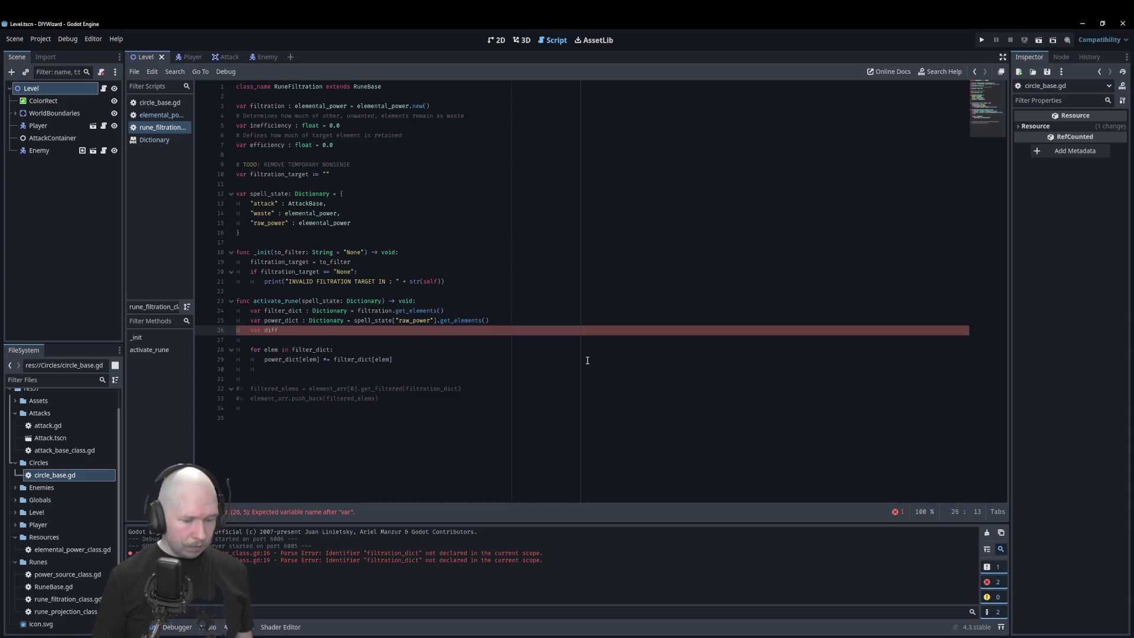
type("power_d")
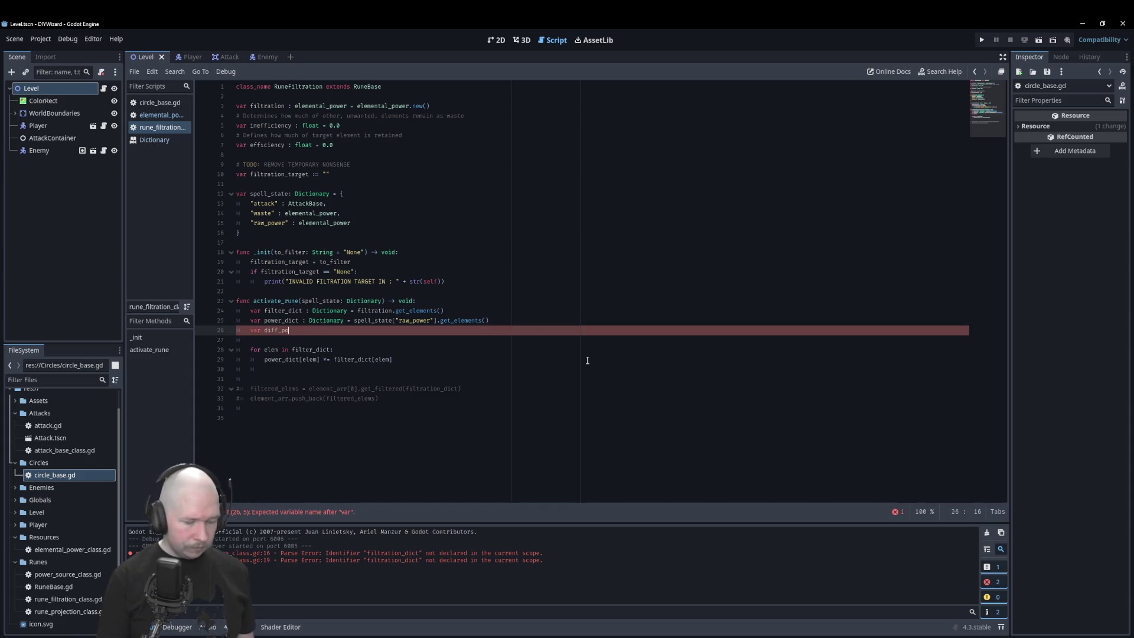
type("ict")
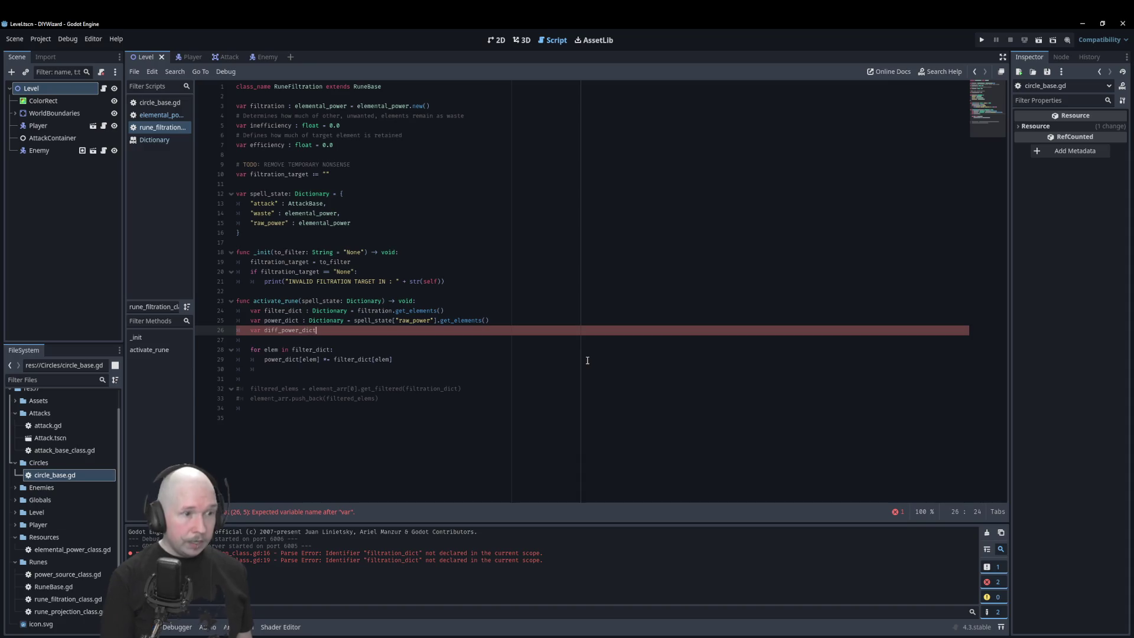
left_click_drag(495, 322, 302, 326)
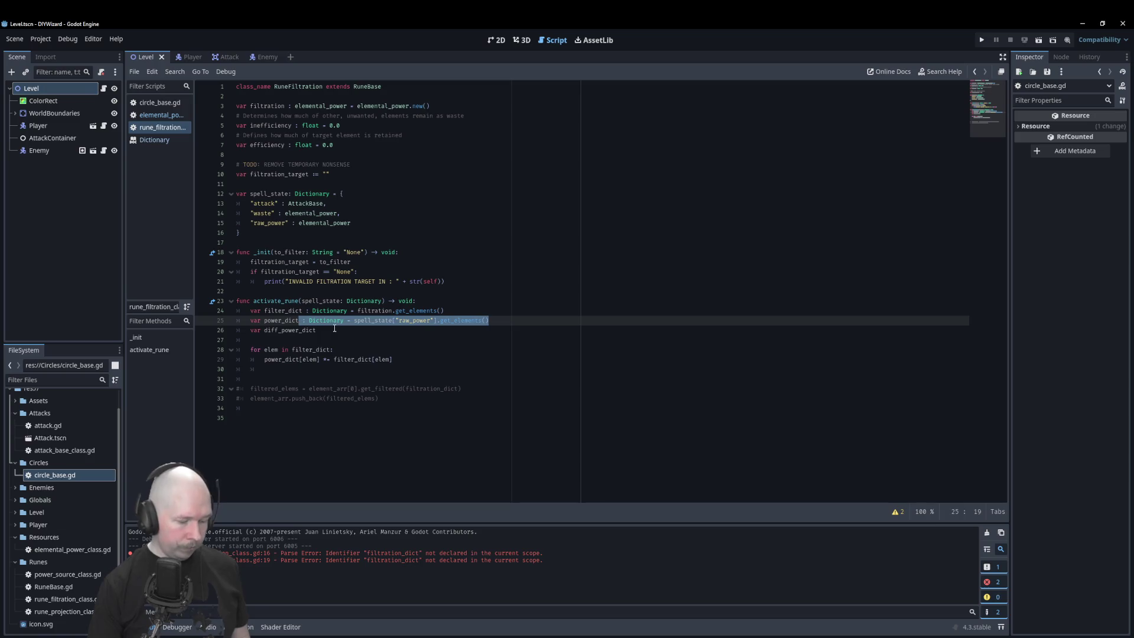
left_click(335, 329)
type(": Dictionary = spell_state[\"raw_power\"].get_elements()")
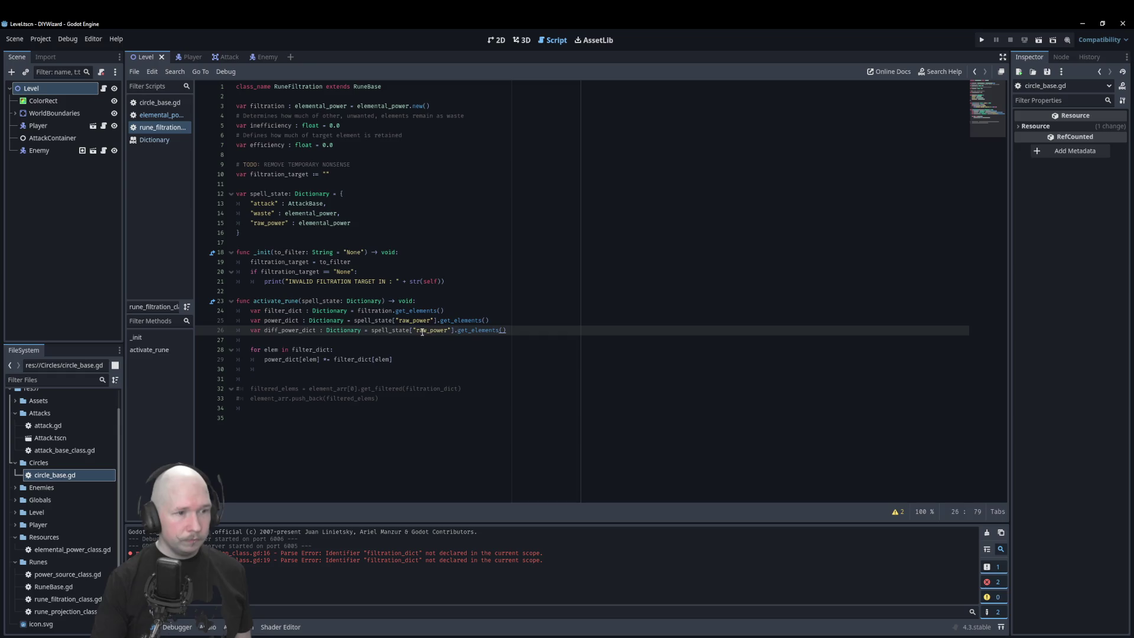
left_click(422, 361)
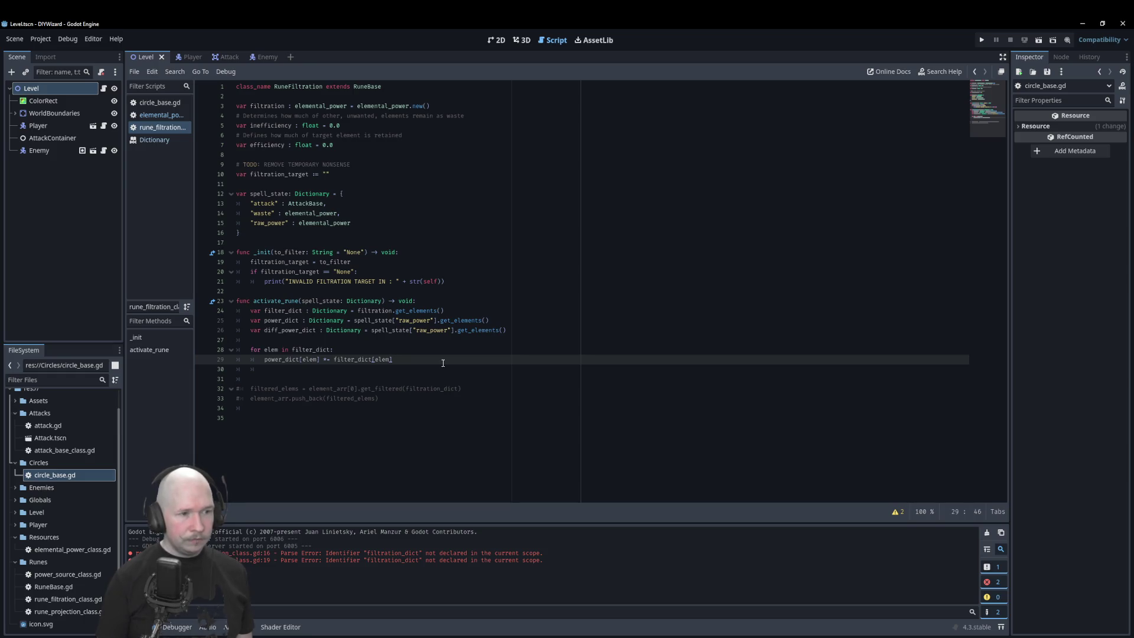
key("Return")
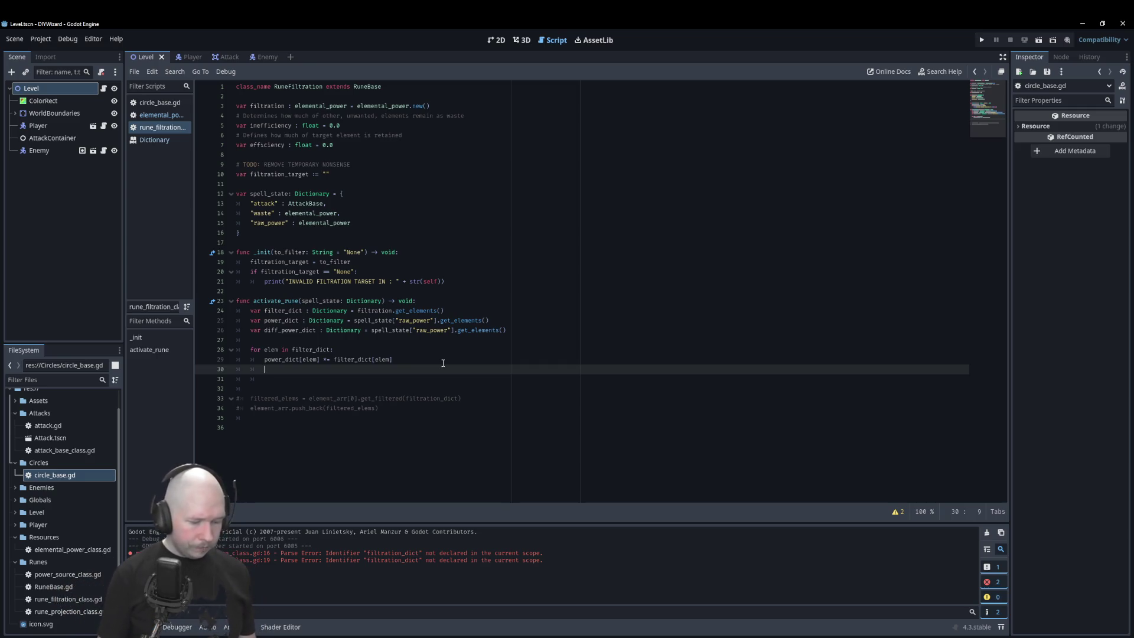
Add diff_power_dict[elem] -= power_dict[elem] inside the loop.
type("diff")
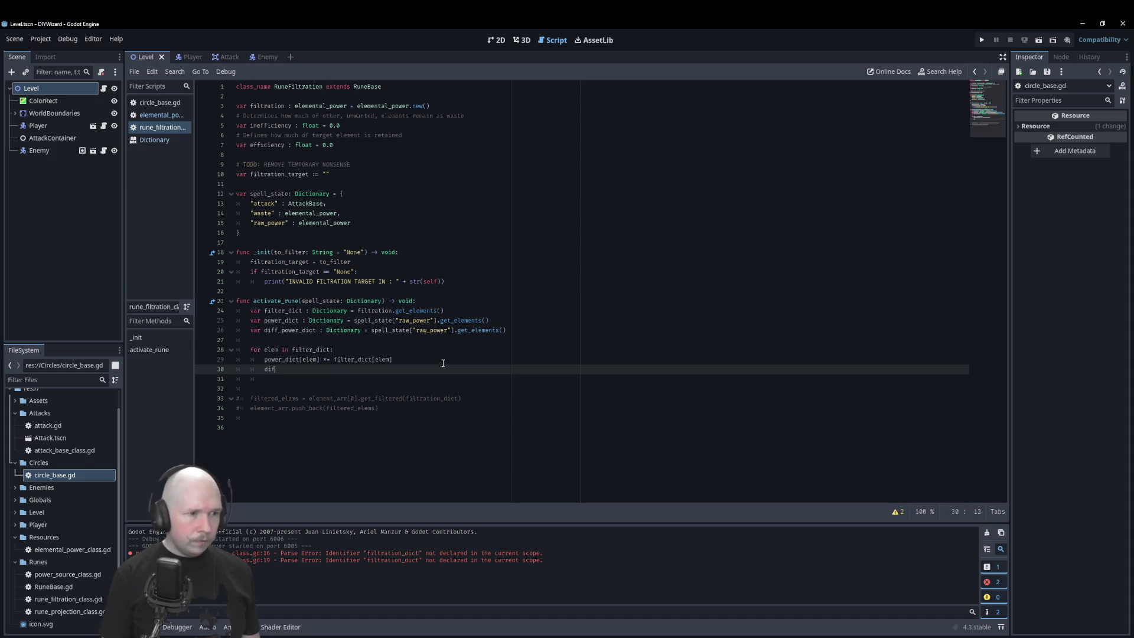
key("Return")
type("[elem] ")
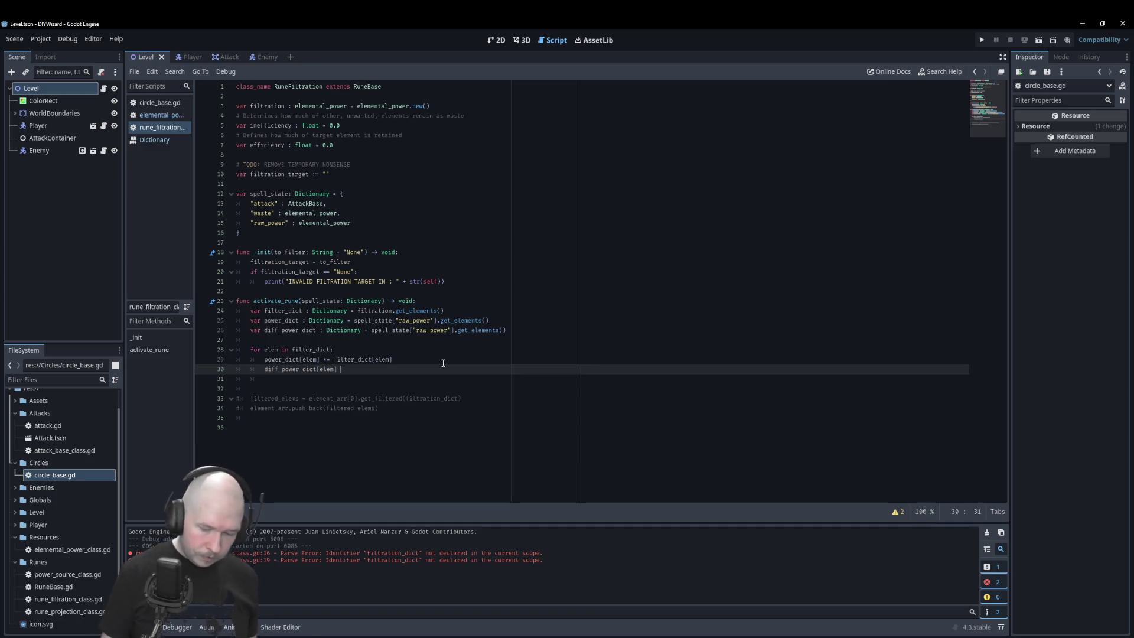
type("-=")
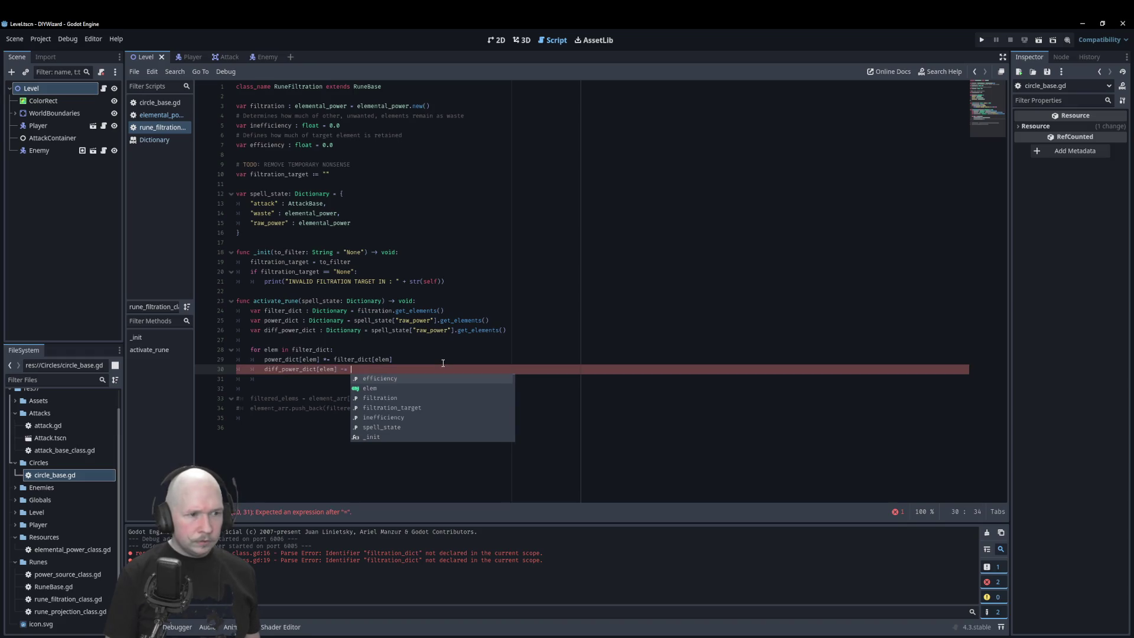
type(" power_dict")
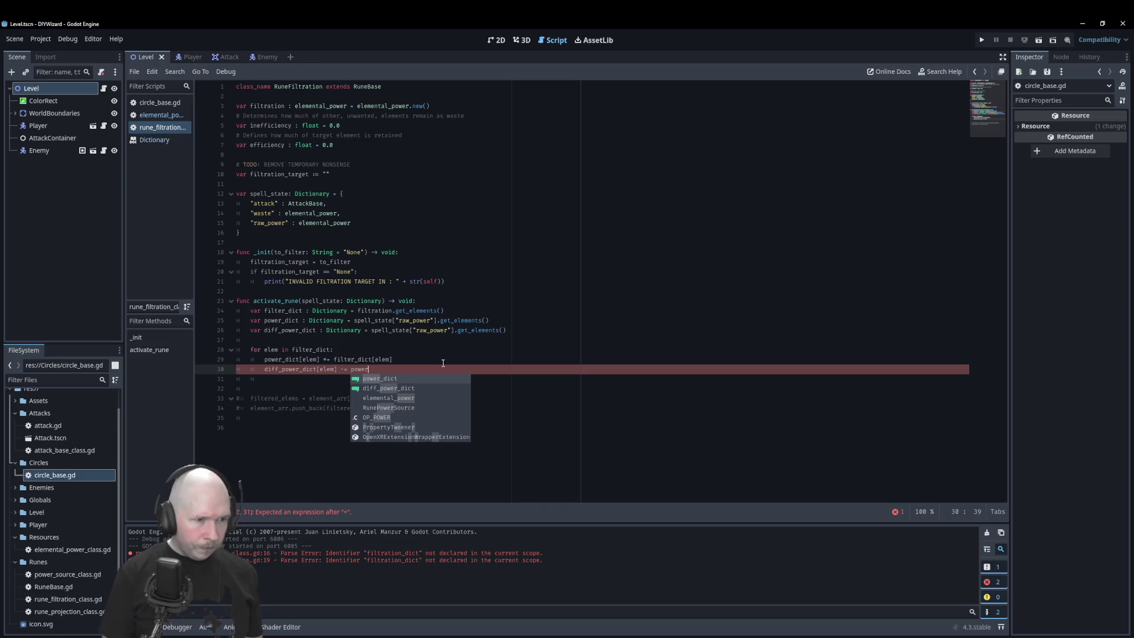
type("[elem")
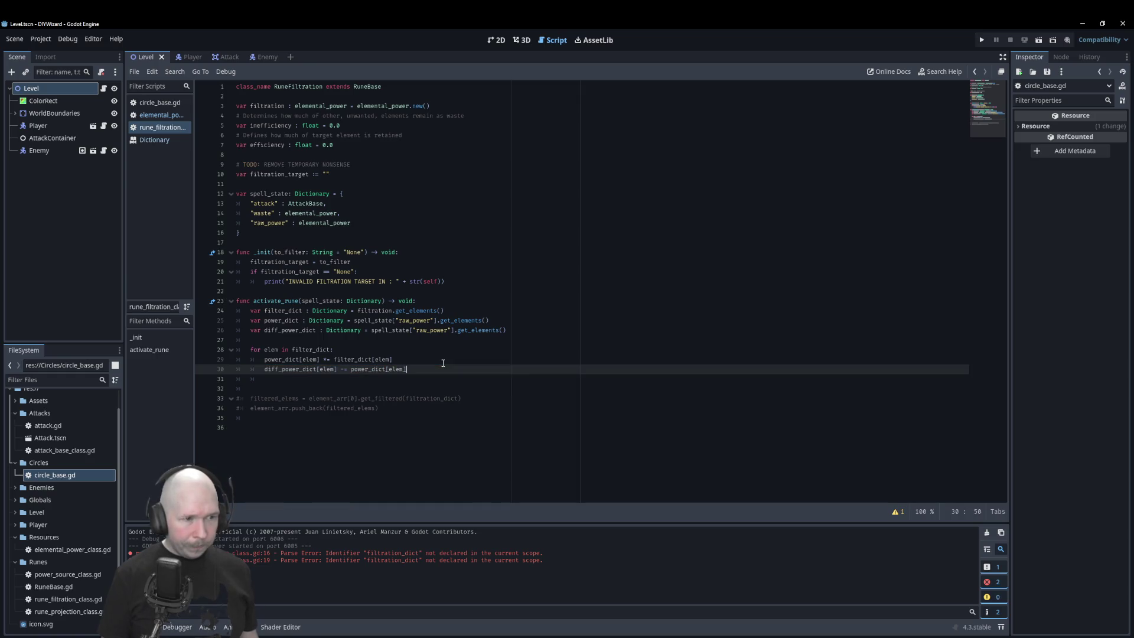
key("Down")
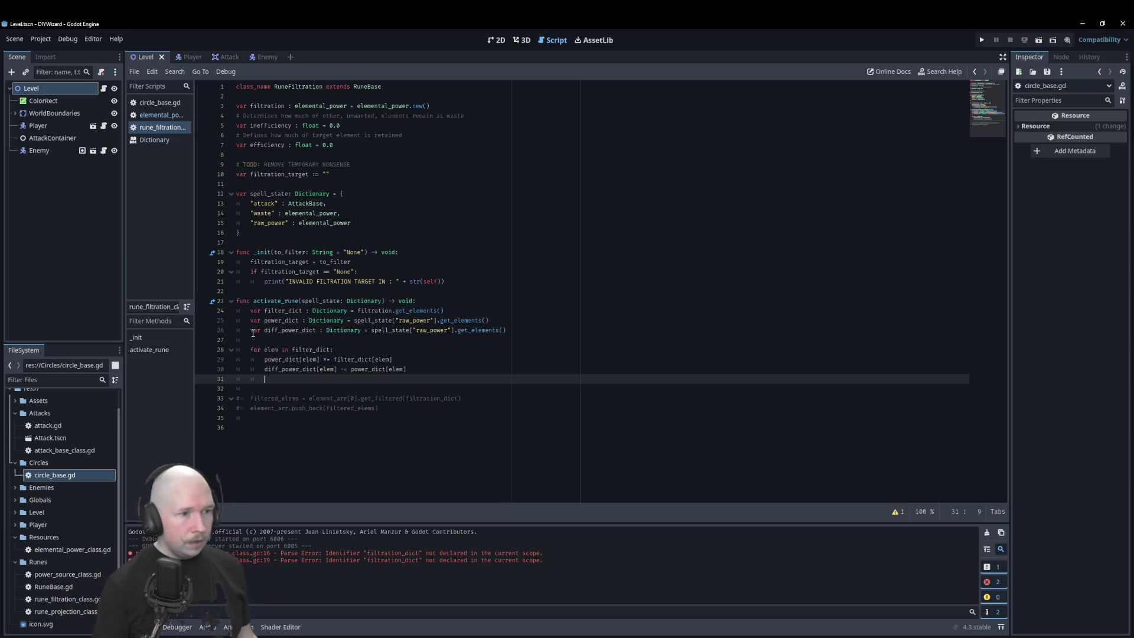
Rename diff_power_dict to waste_dict on lines 26 and 30.
double_click(290, 331)
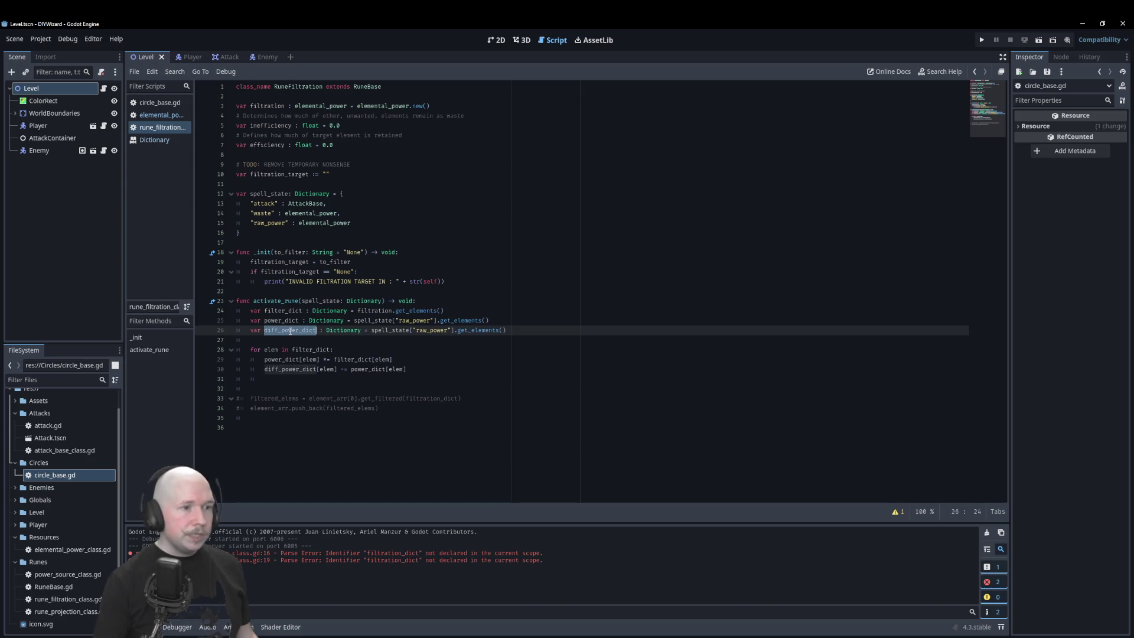
left_click(296, 331)
left_click_drag(297, 331, 266, 333)
type("waste")
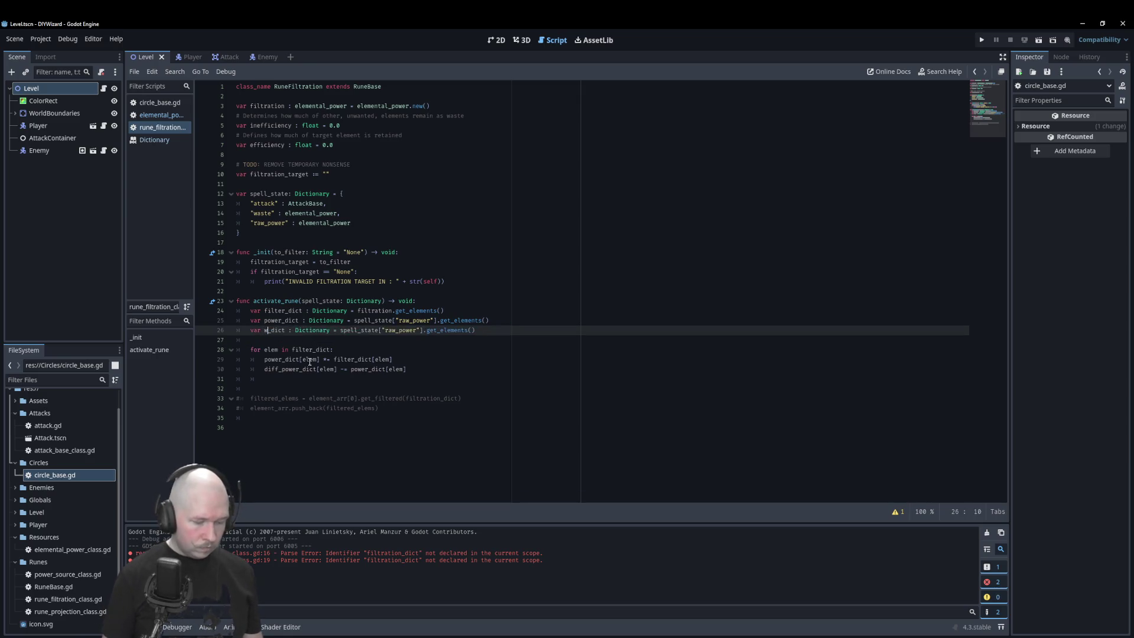
key("Down")
key("Down")
key("Down")
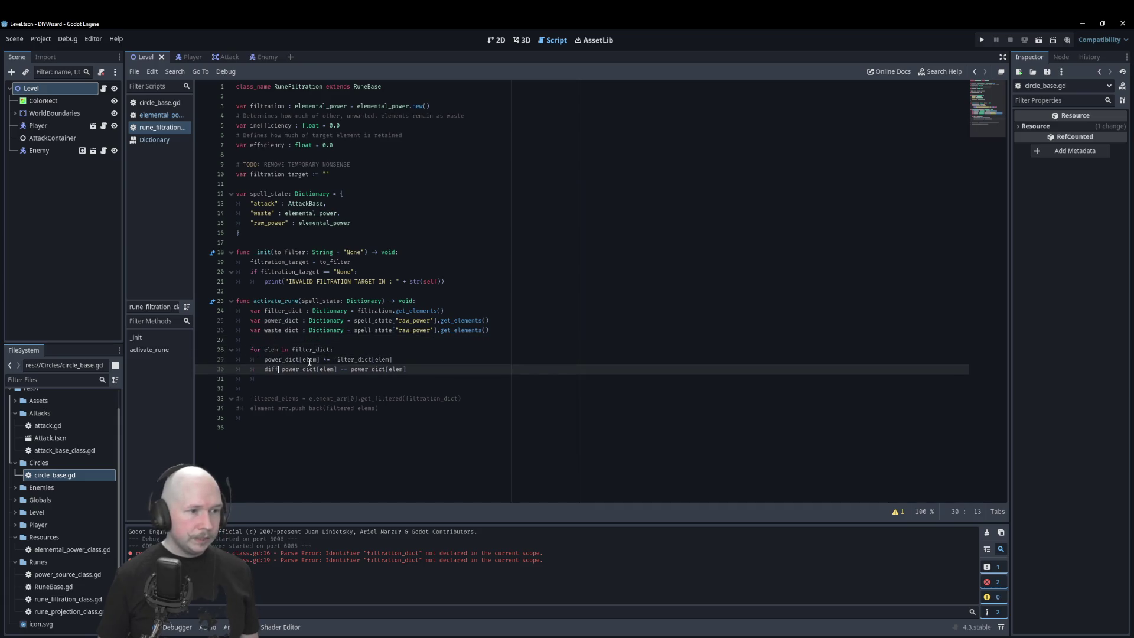
key("BackSpace")
key("Delete")
key("Delete")
key("Delete")
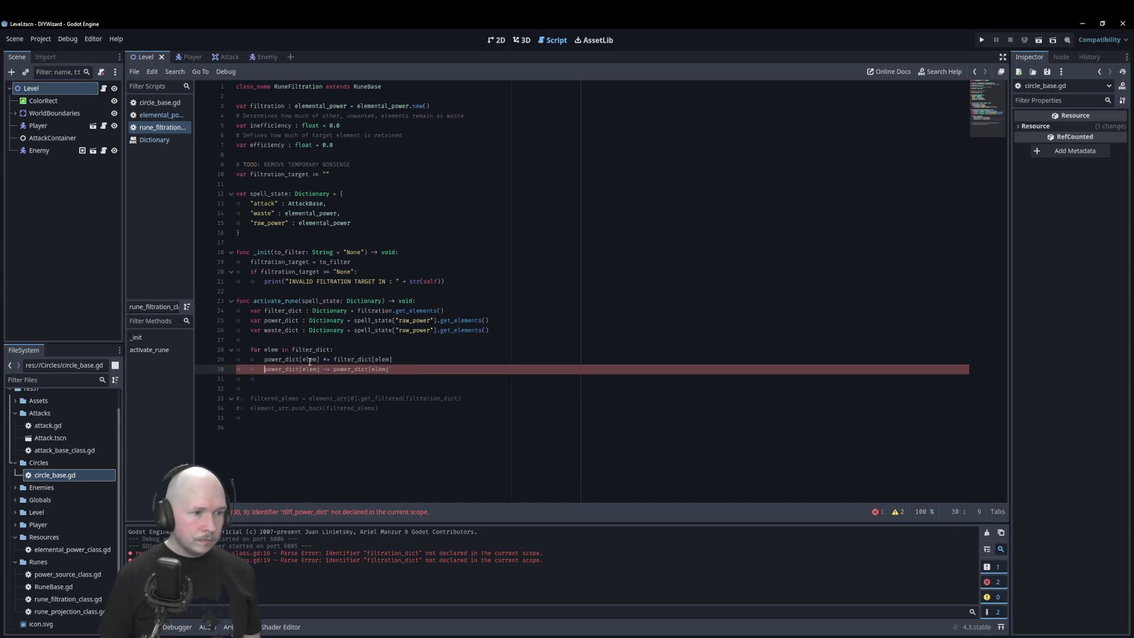
key("Delete")
key("Delete")
type("waste")
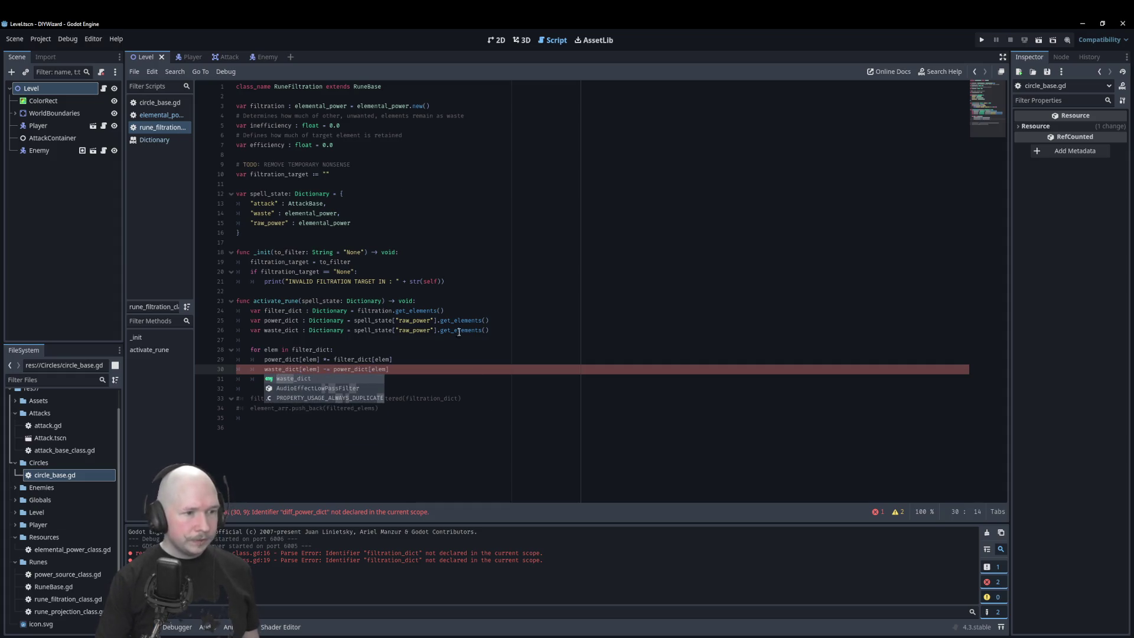
left_click(444, 381)
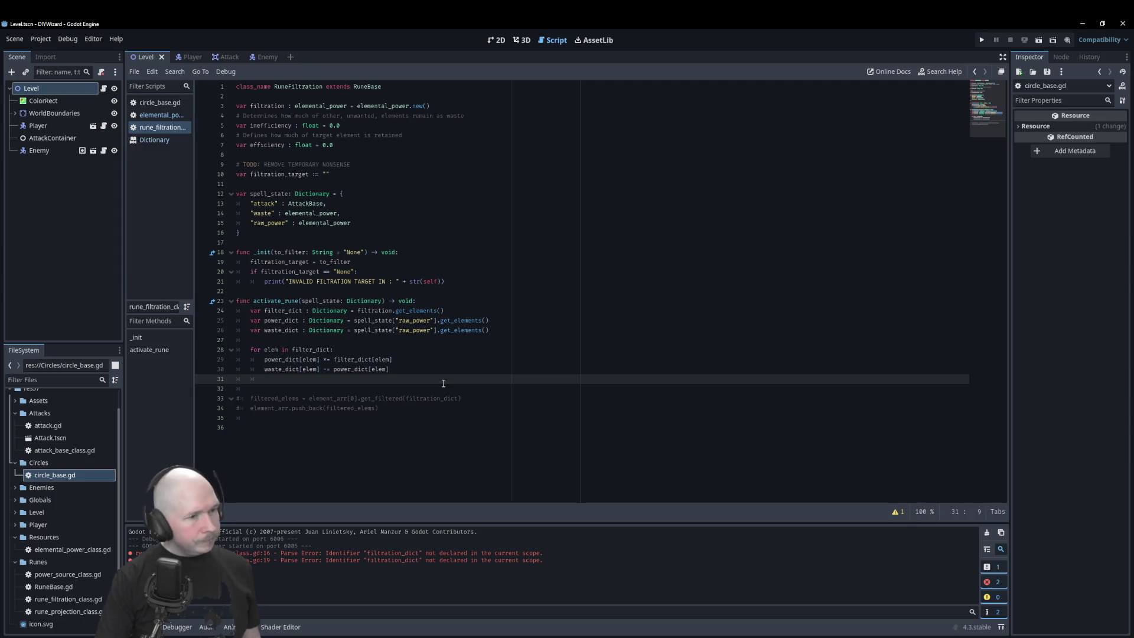
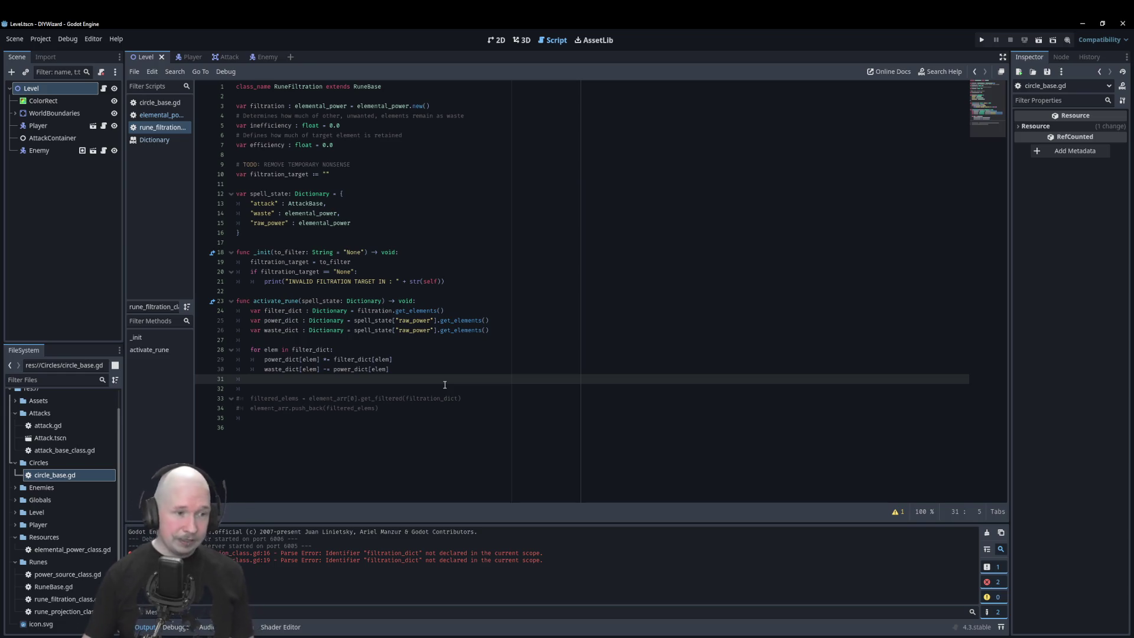
Delete the commented-out filtered_elems lines 33–35 at the end of activate_rune.
left_click_drag(254, 421, 254, 390)
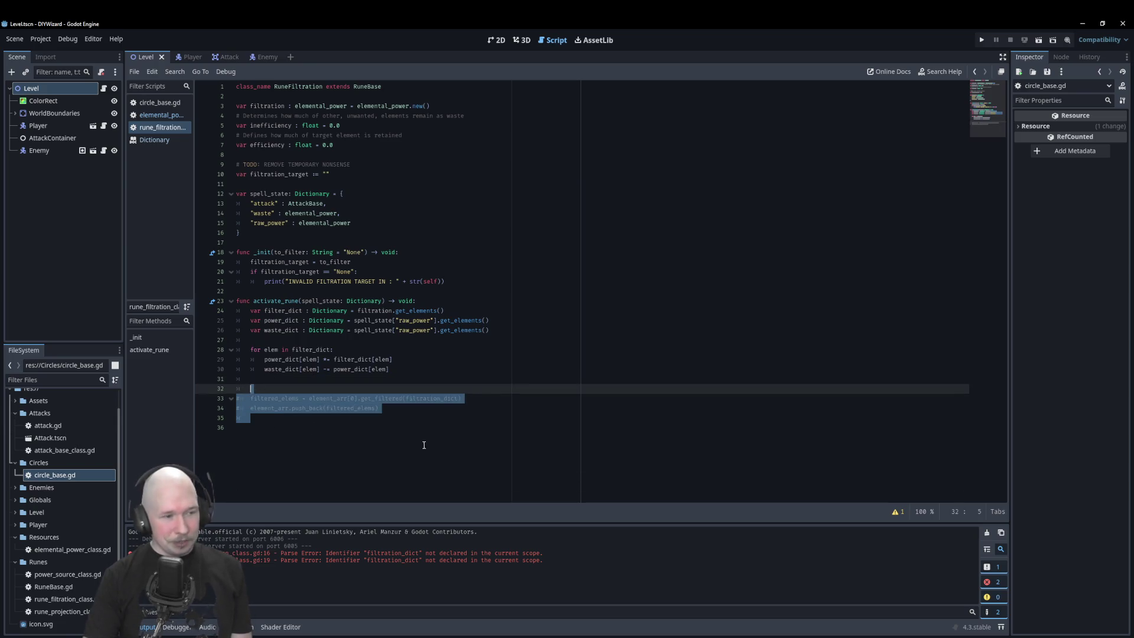
key("BackSpace")
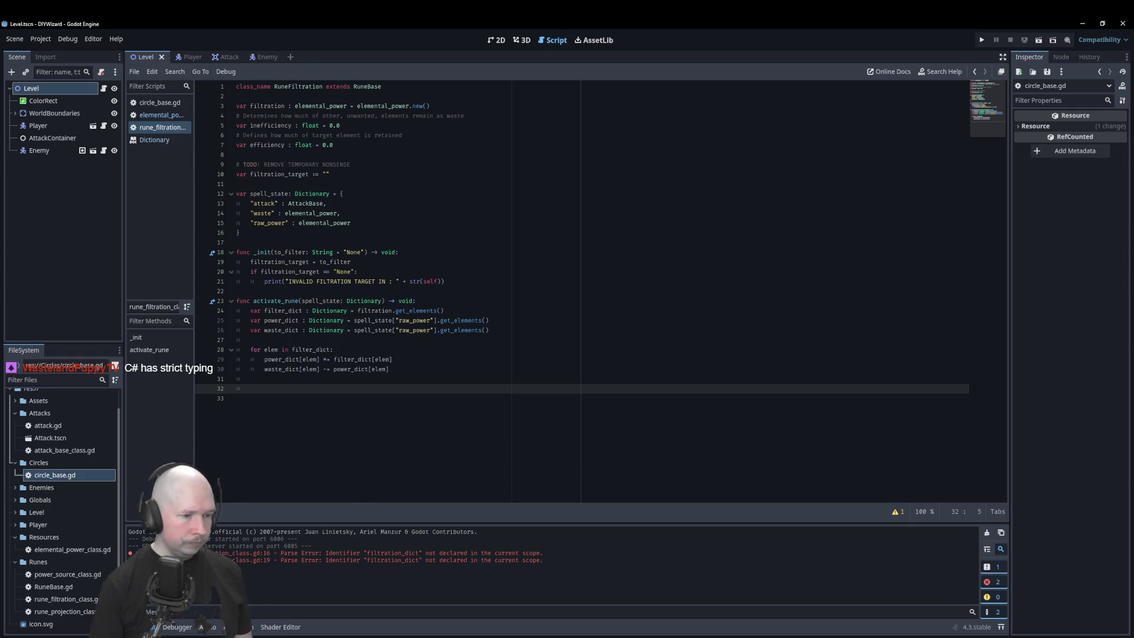
key("alt+Tab")
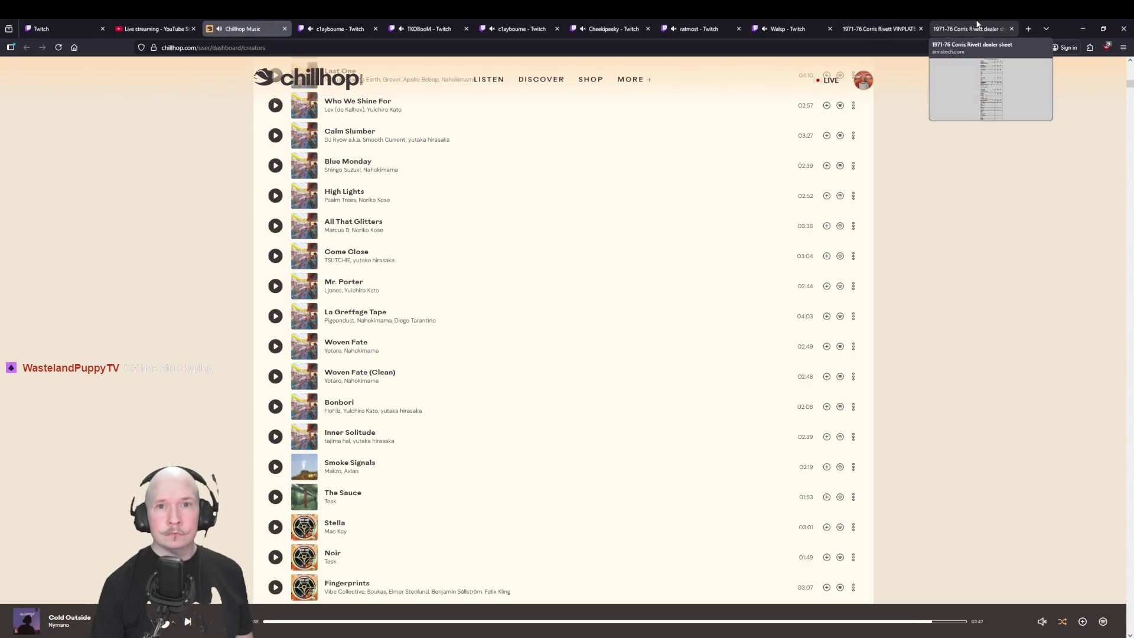
left_click(1001, 28)
left_click(846, 24)
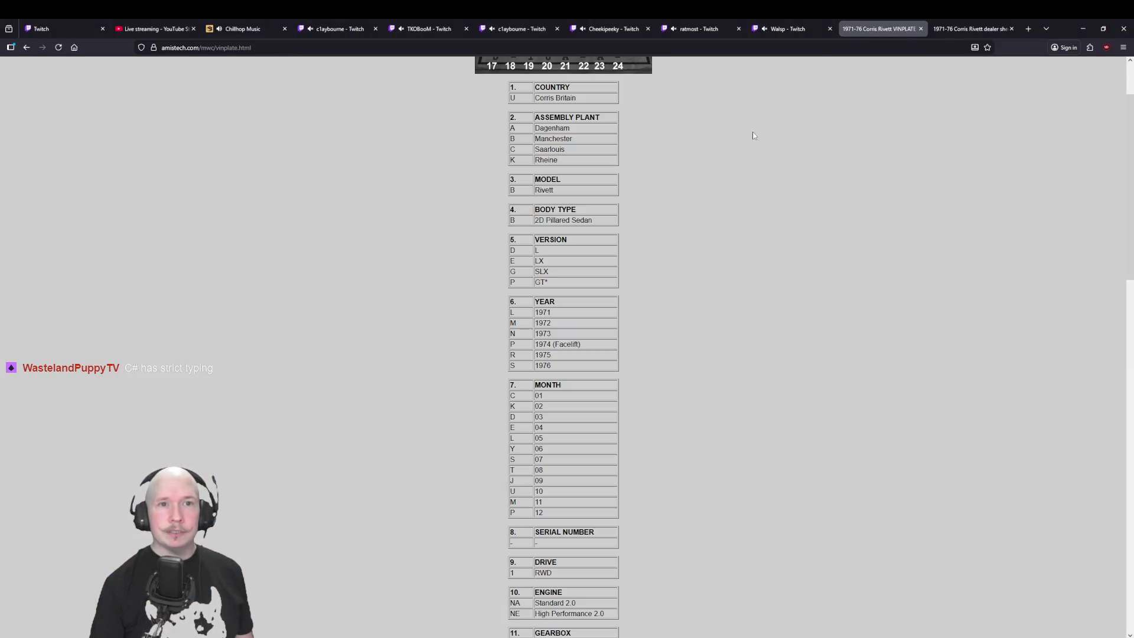
left_click(1028, 28)
left_click_drag(969, 24, 931, 83)
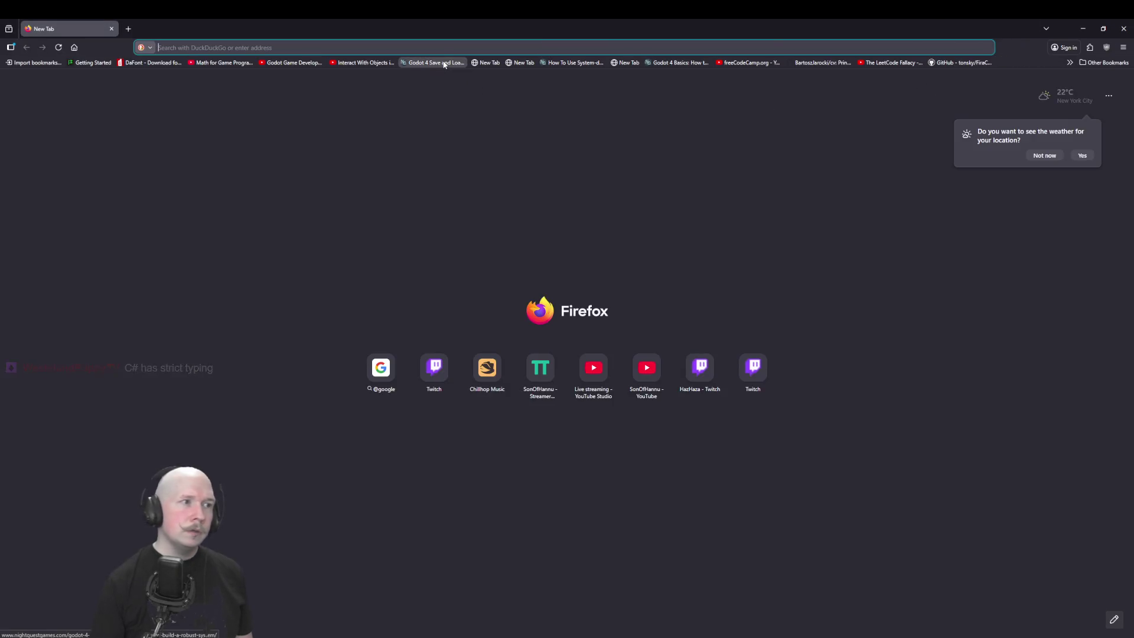
type("man cat")
key("Return")
left_click(190, 124)
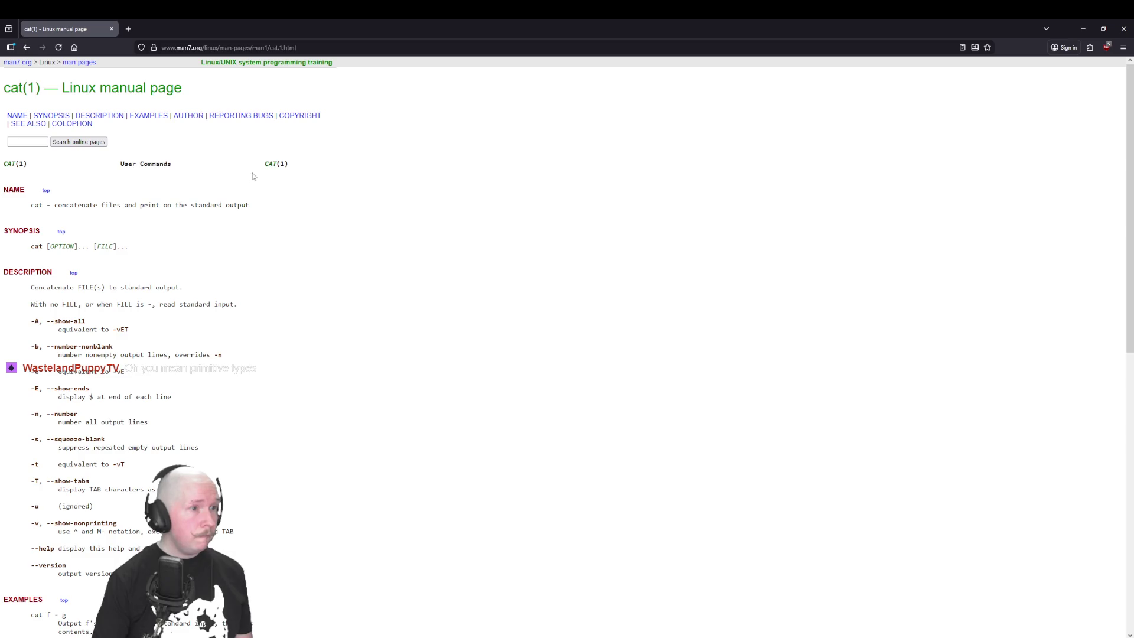
left_click(27, 142)
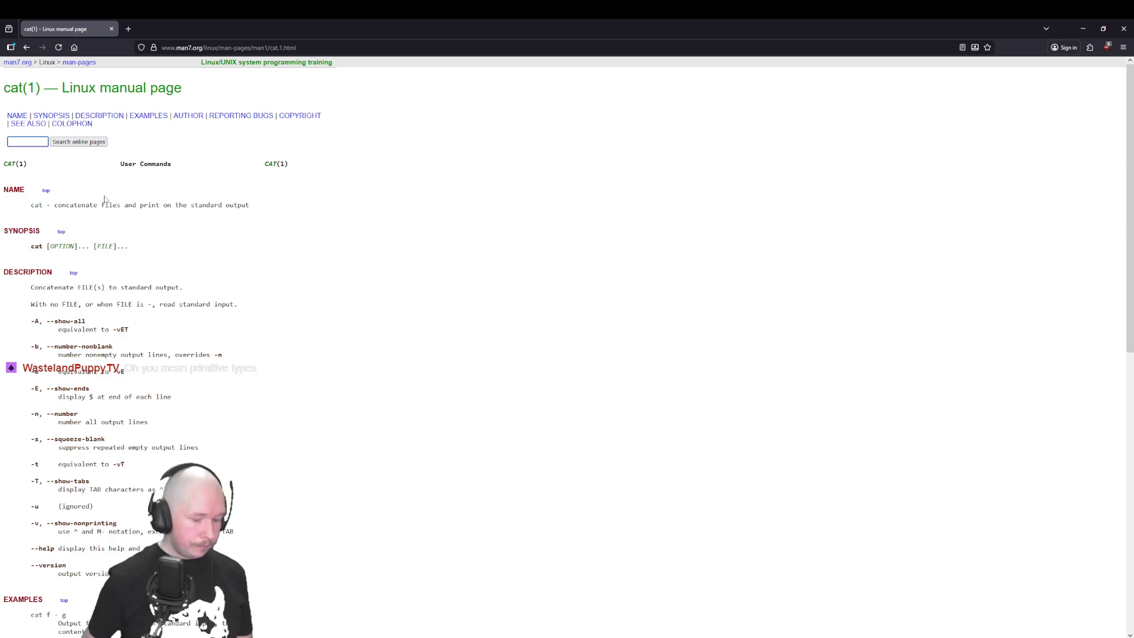
type("printf")
key("Return")
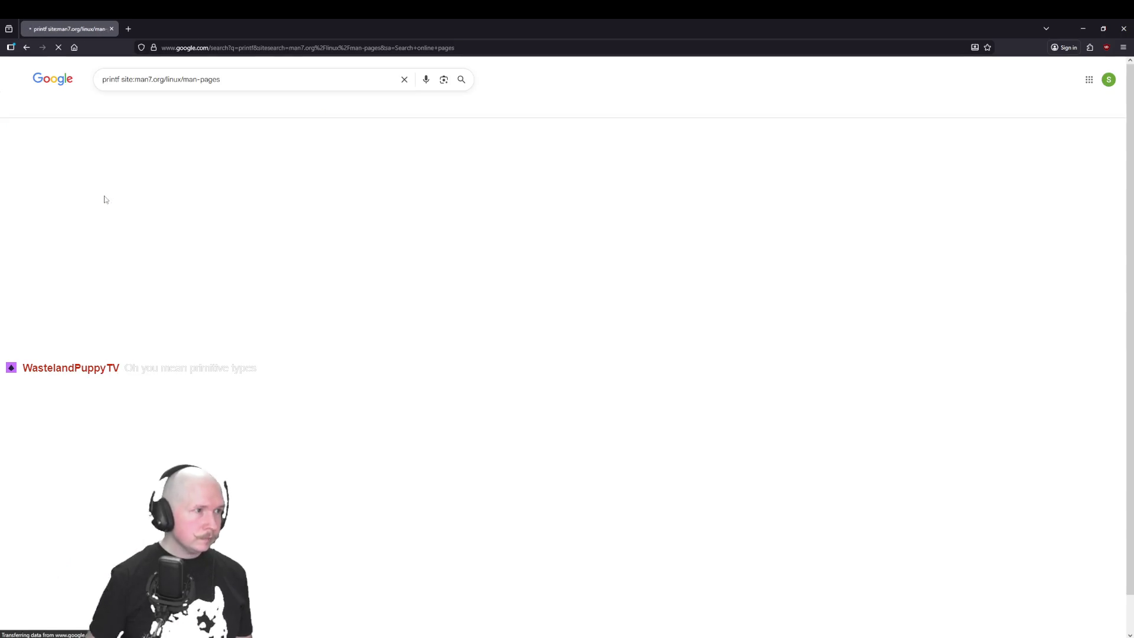
left_click(161, 157)
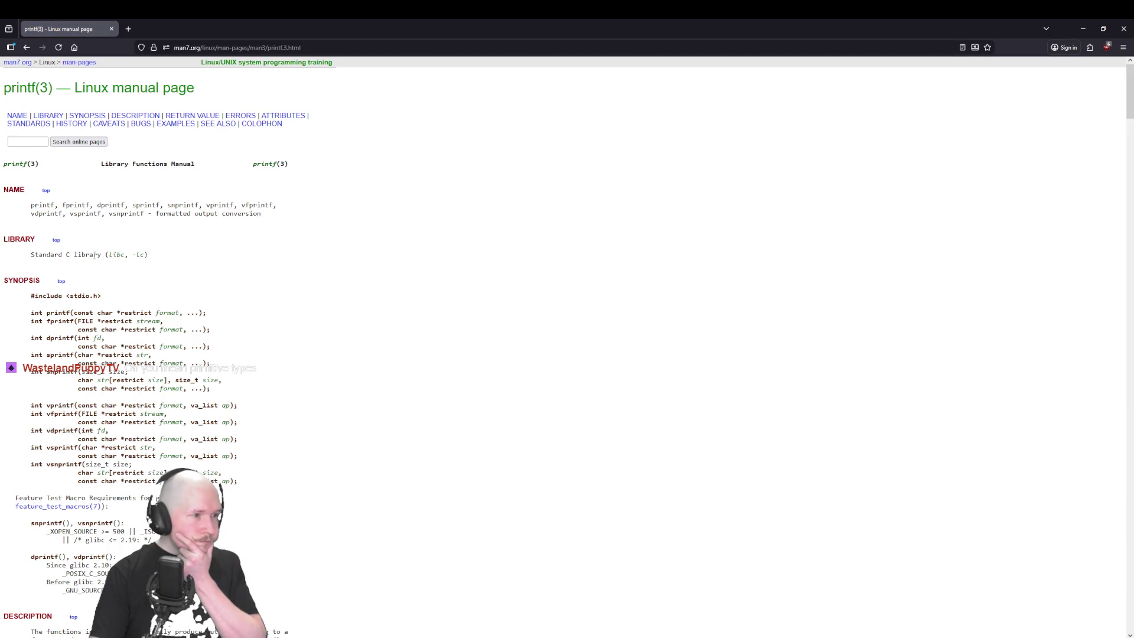
double_click(40, 313)
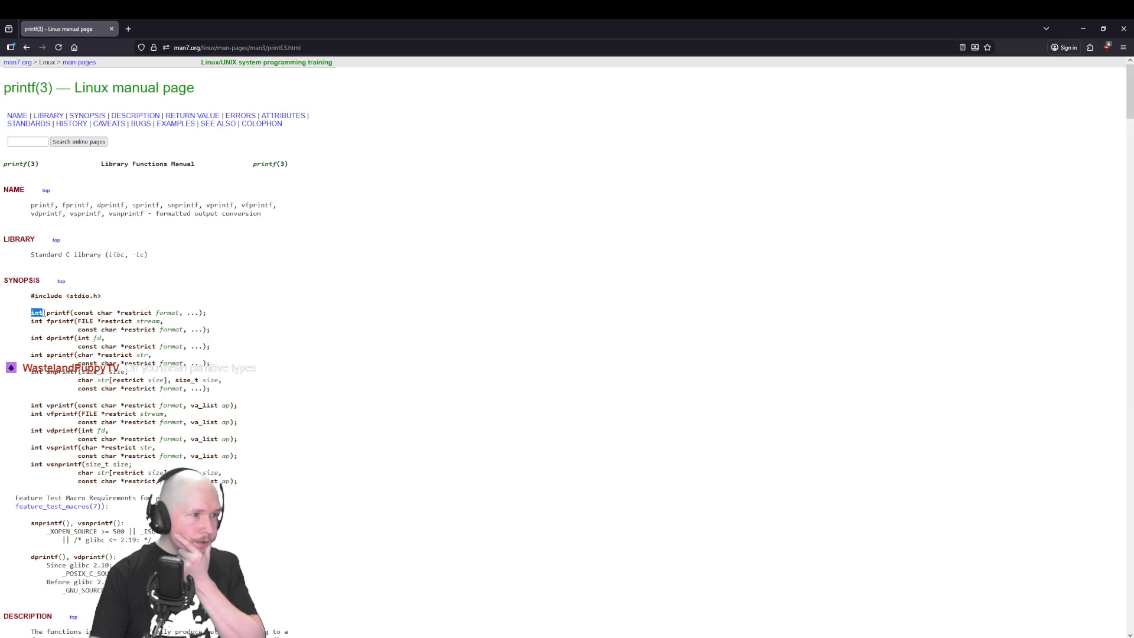
double_click(107, 313)
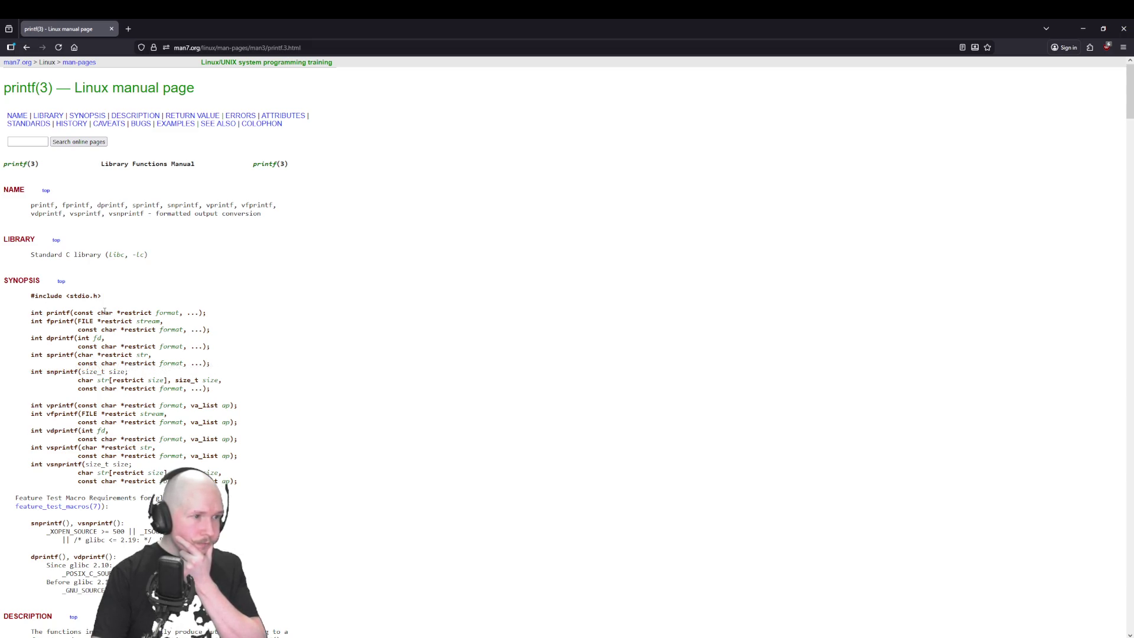
double_click(85, 313)
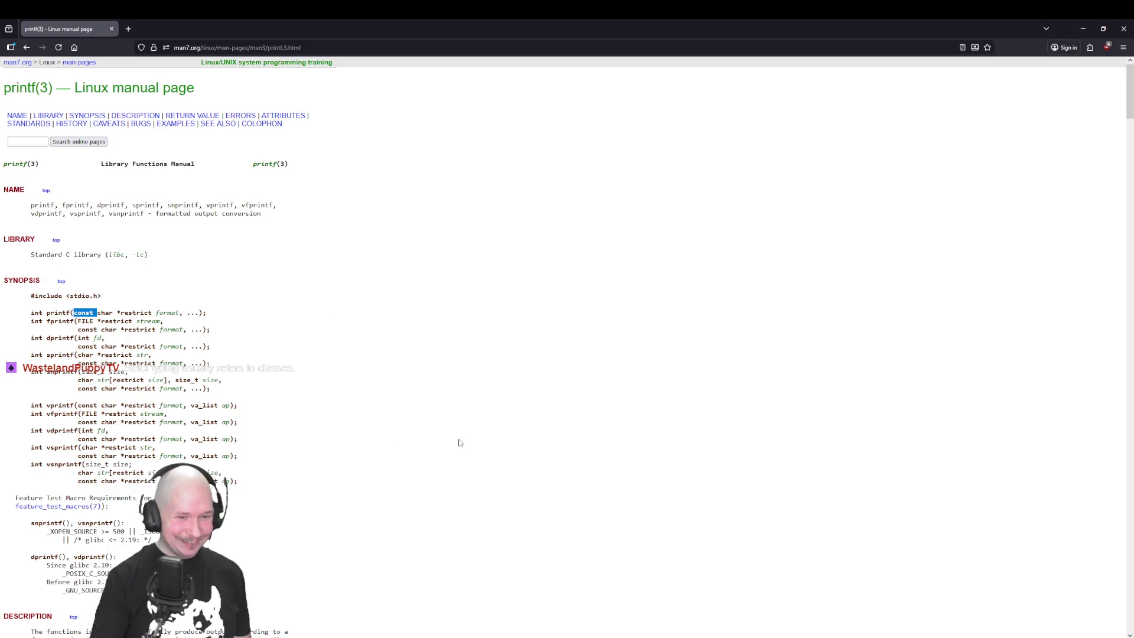
triple_click(277, 353)
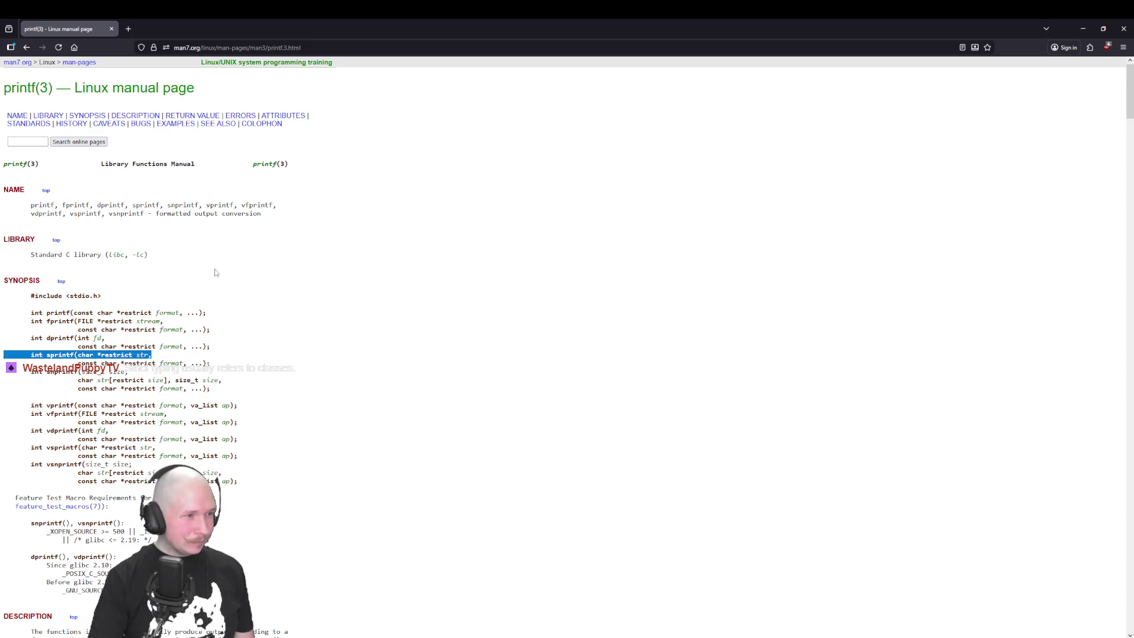
left_click(199, 277)
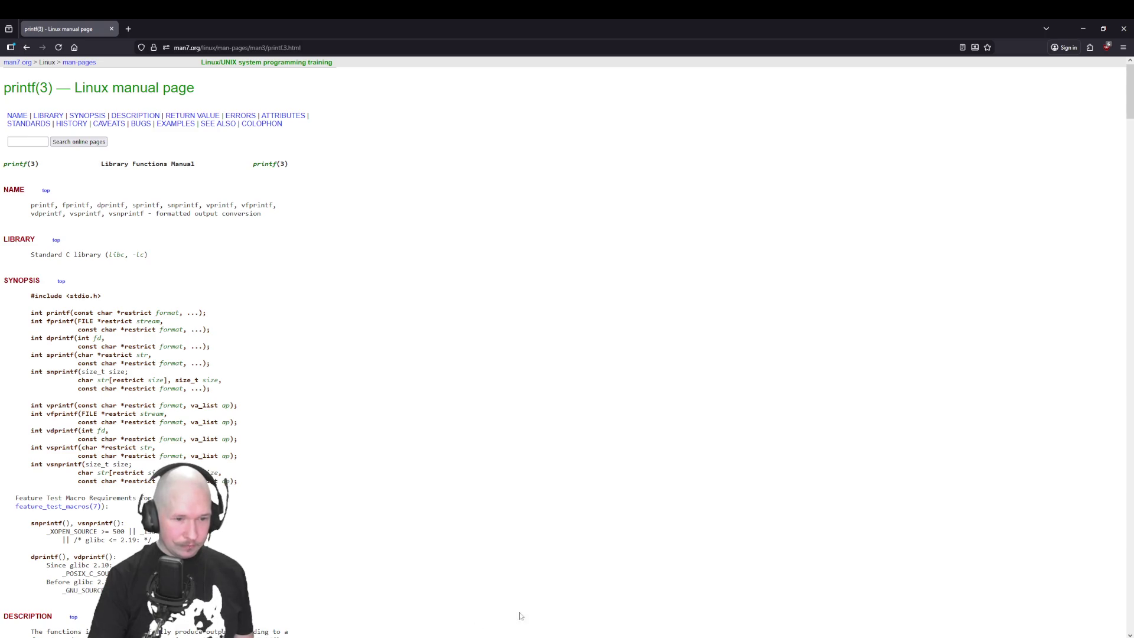
key("alt+Tab")
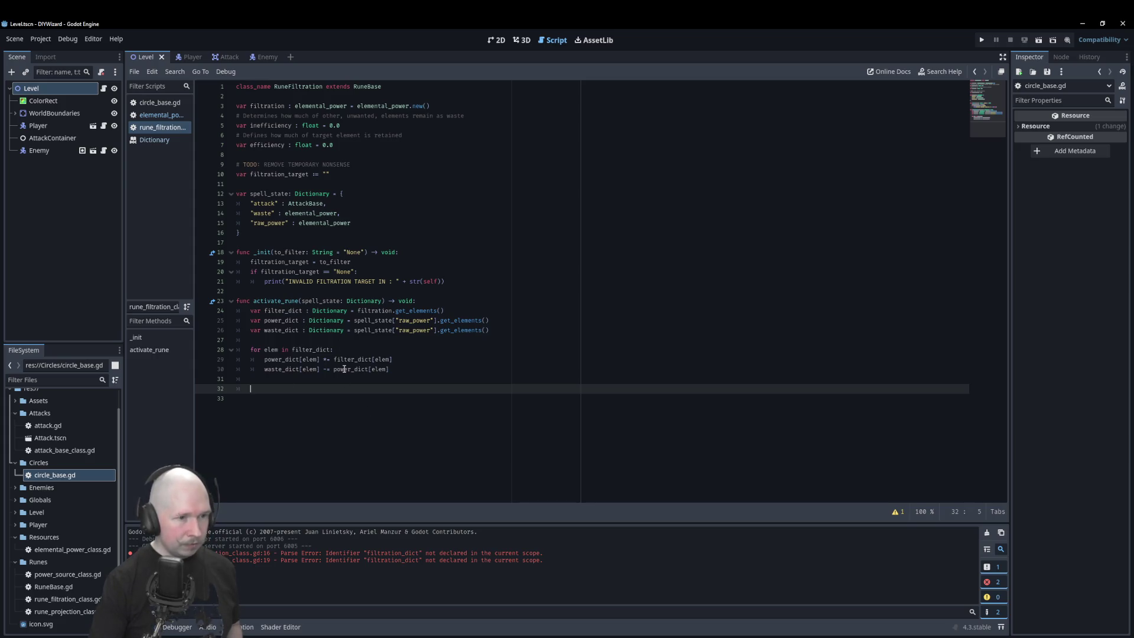
Open elemental_power_class.gd from the script list.
left_click(167, 116)
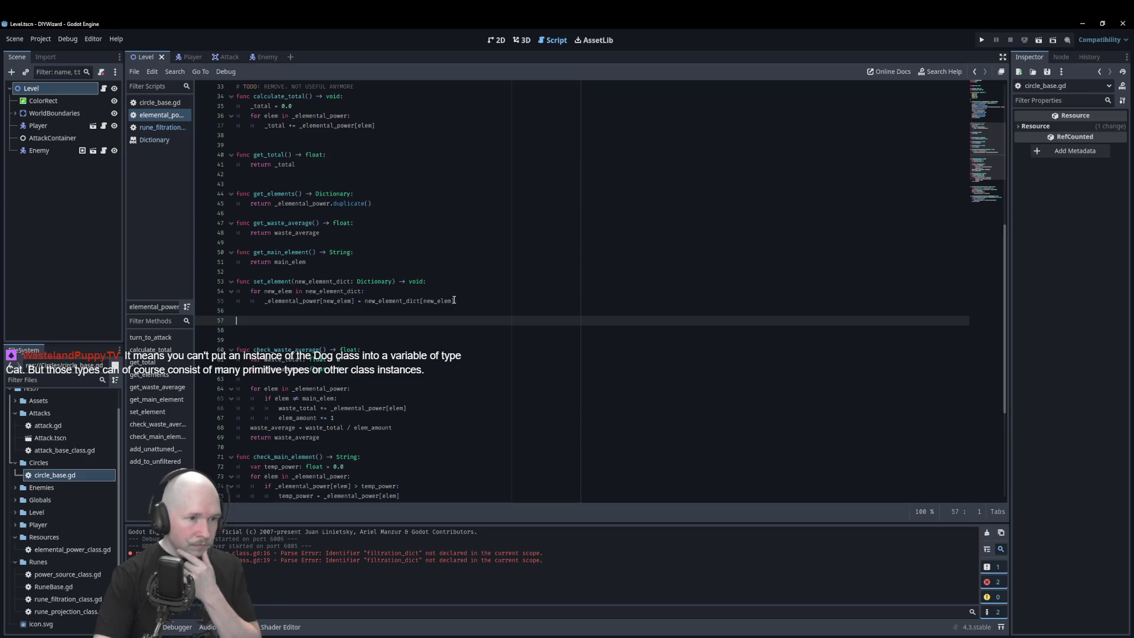
Replace the for loop in set_element with _elemental_power = new_element_dict.
left_click_drag(453, 301, 251, 291)
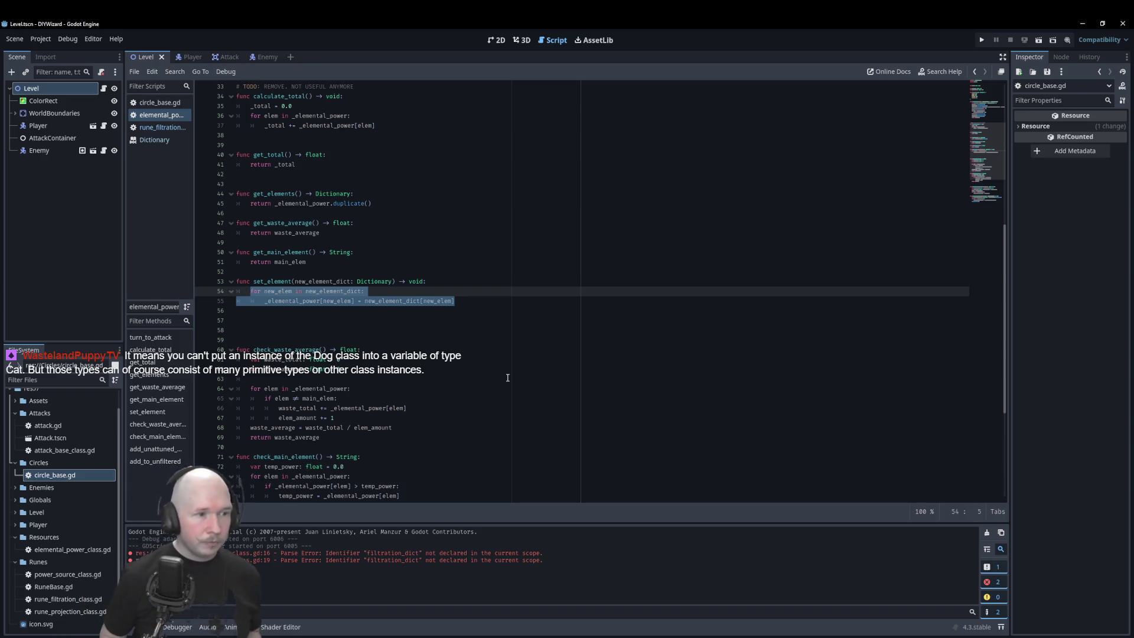
type("_elemental_power = ")
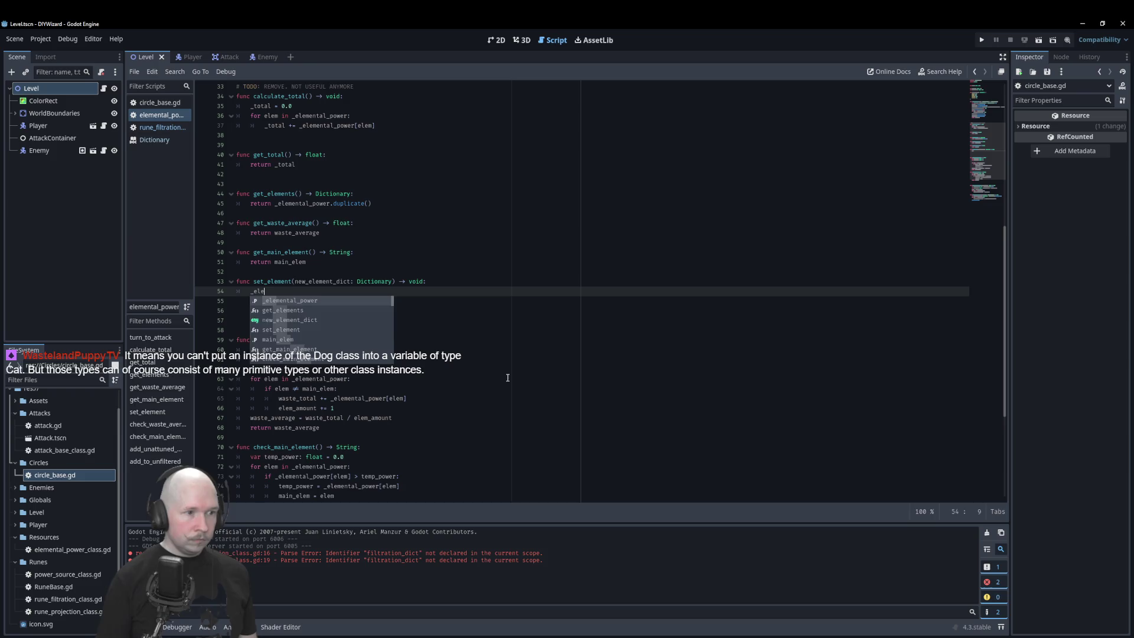
type("n")
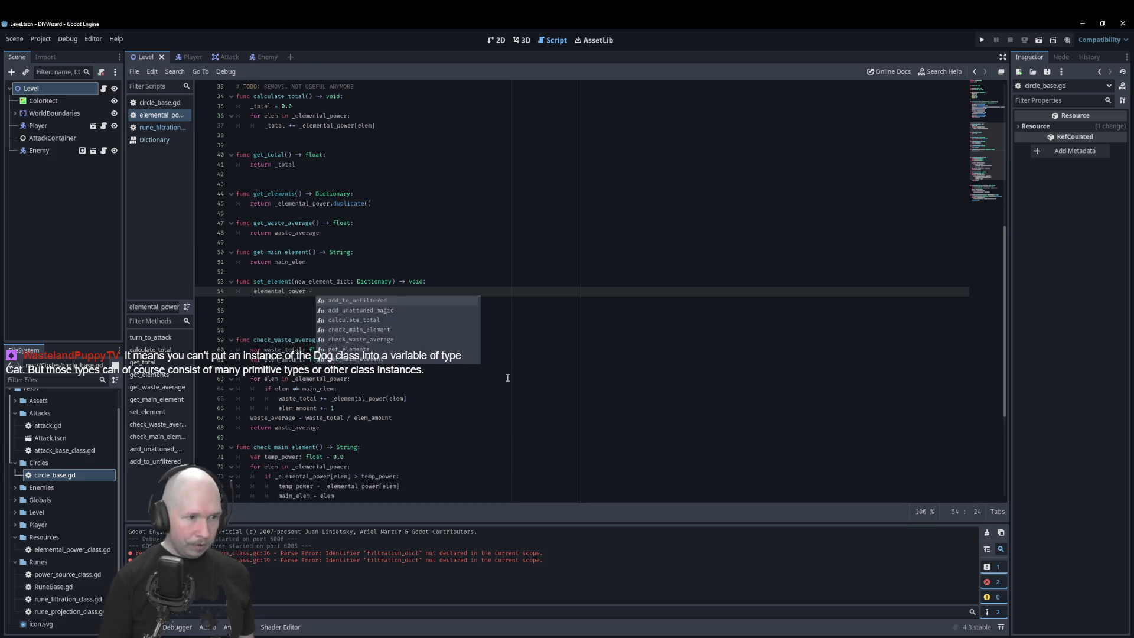
key("Return")
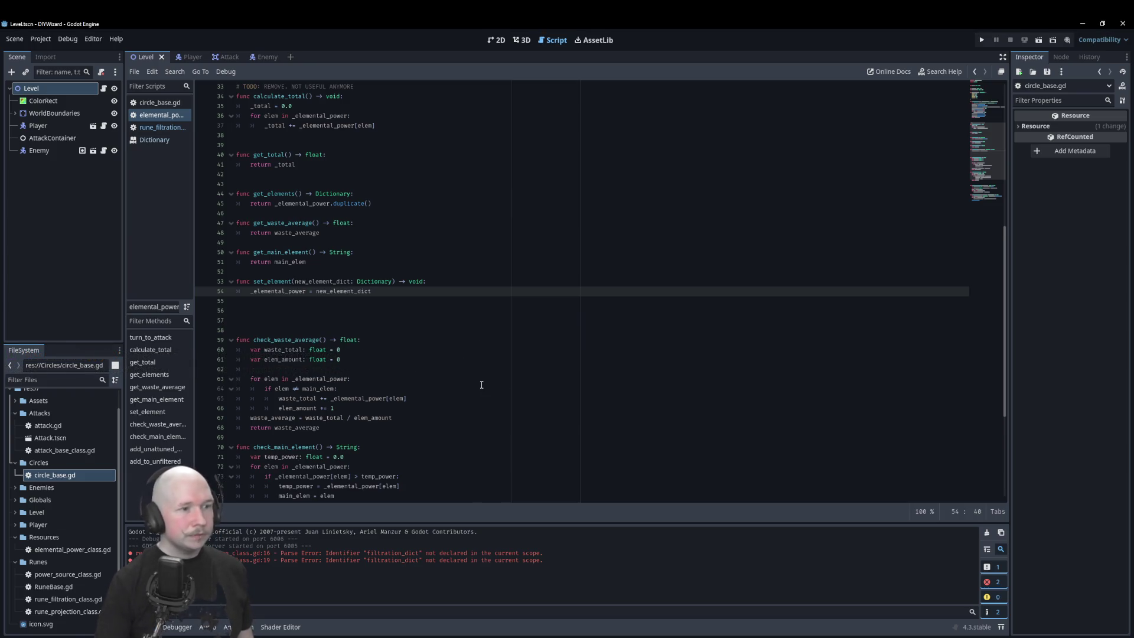
Rename the function to set_element_dict, remove the extra blank lines, and return to rune_filtration.
left_click(290, 281)
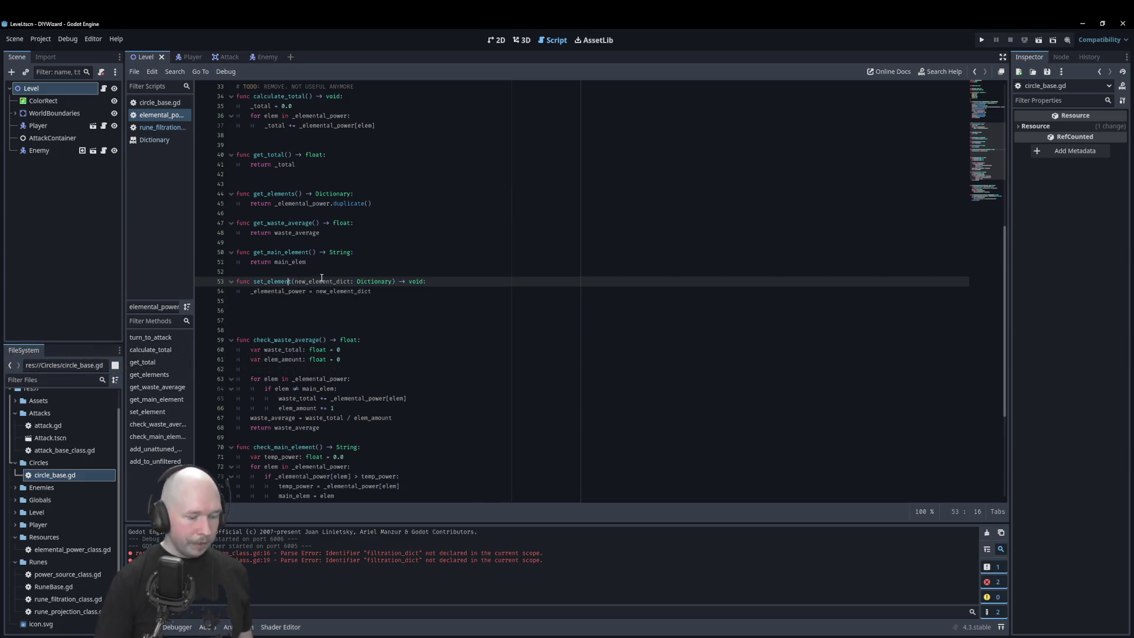
type("s")
key("BackSpace")
type("_dict")
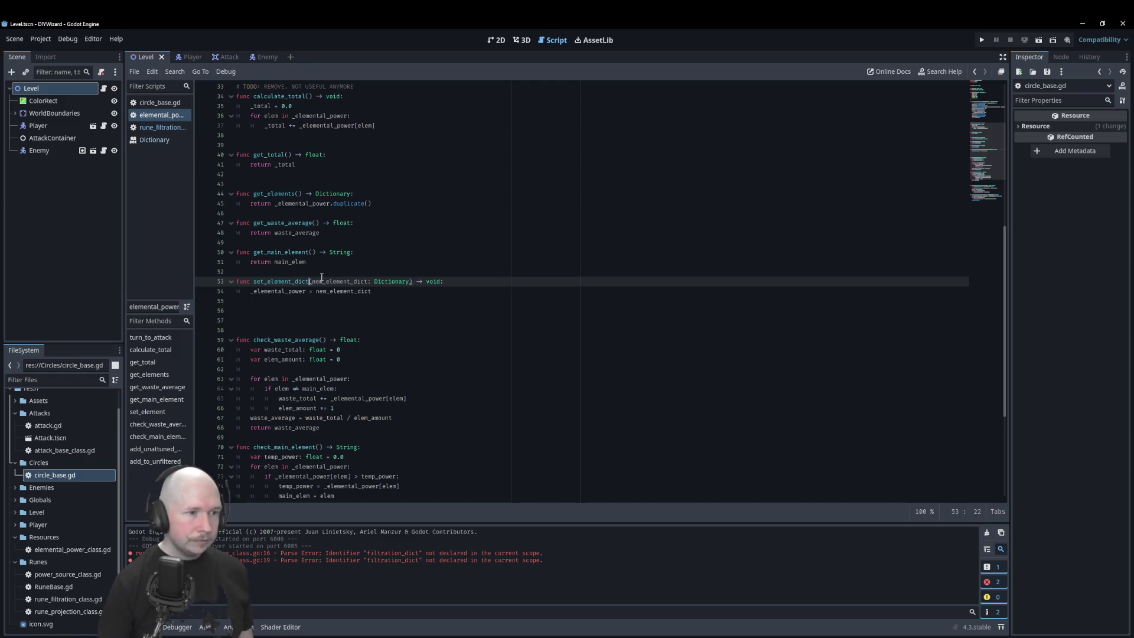
left_click(356, 330)
key("BackSpace")
key("BackSpace")
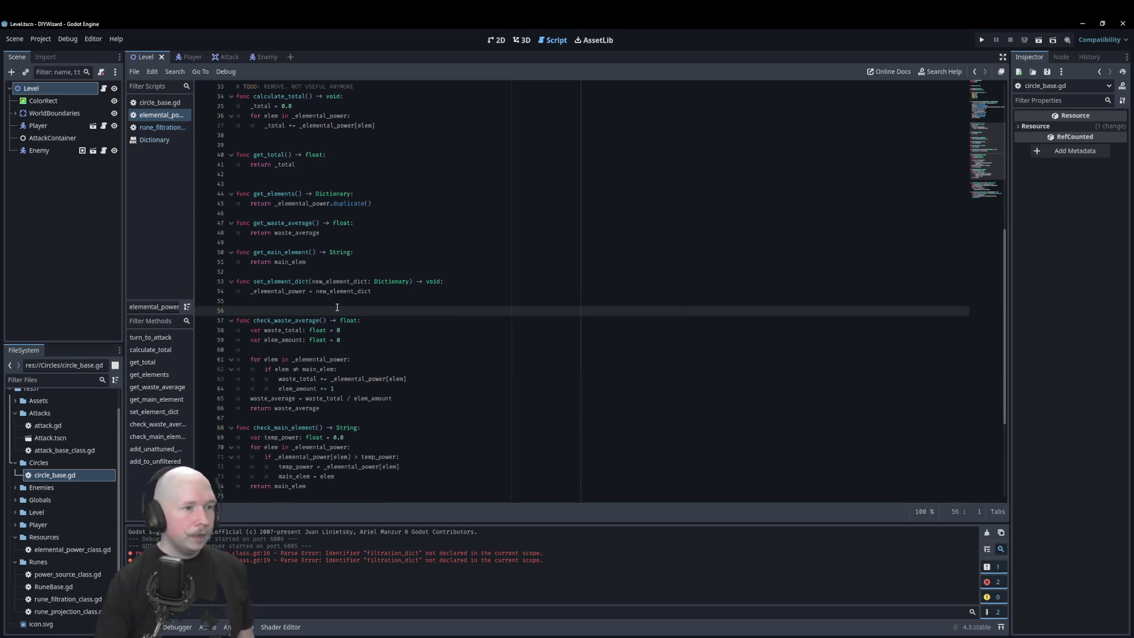
left_click(157, 128)
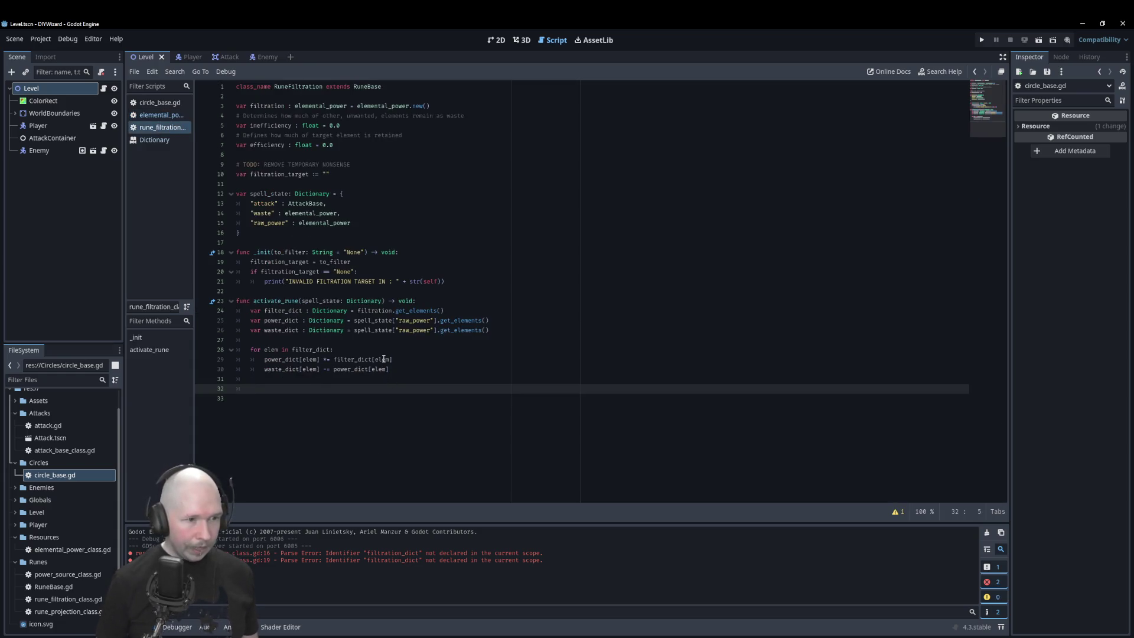
Complete line 32 as spell_state["raw_power"].set_element_dict(power_dict).
type("spell")
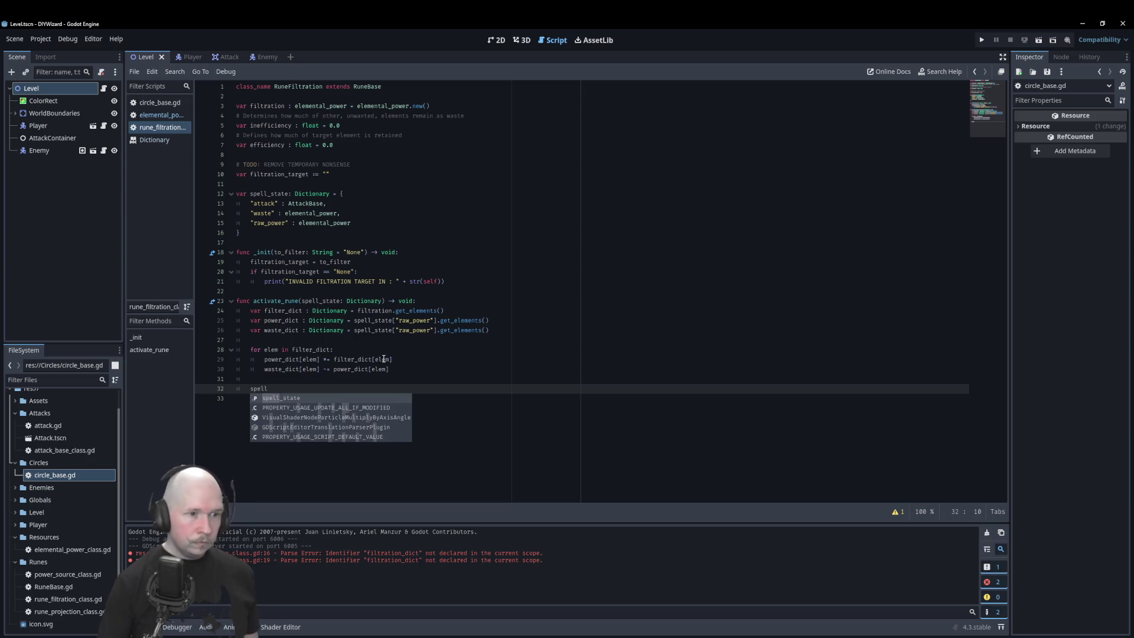
left_click_drag(438, 330, 354, 331)
key("ctrl+c")
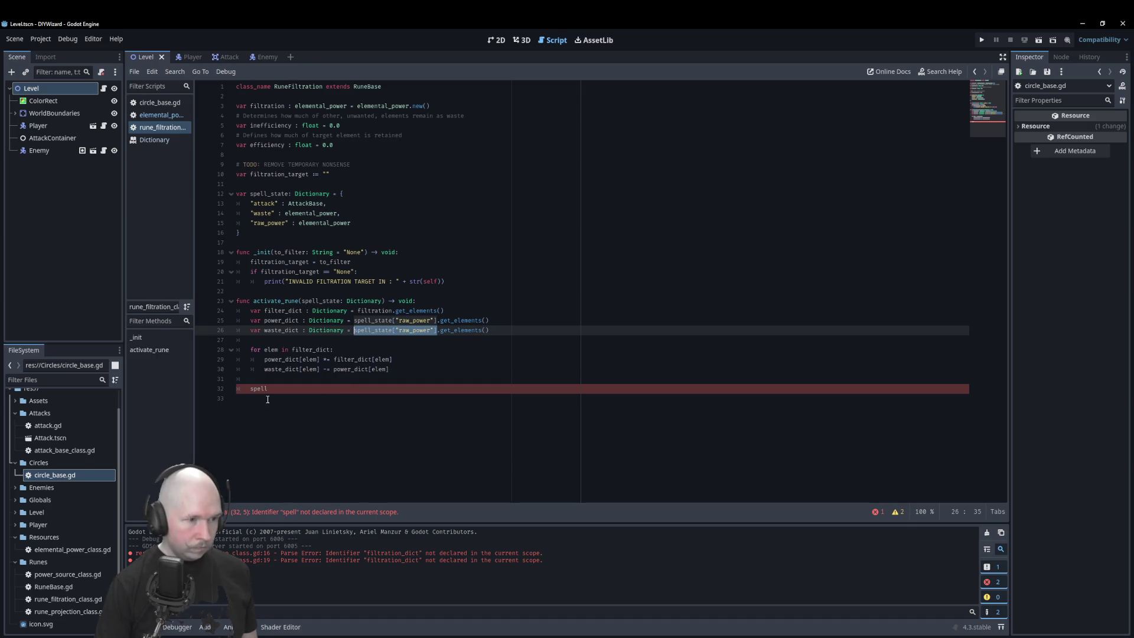
left_click(270, 389)
key("BackSpace")
key("BackSpace")
key("BackSpace")
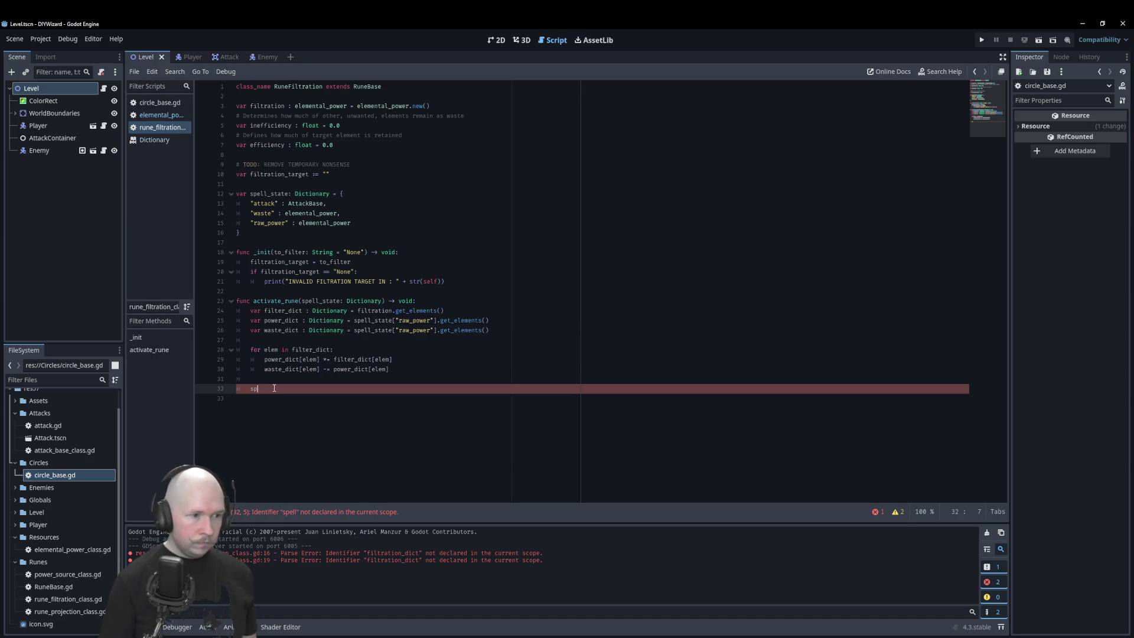
key("ctrl+v")
type(".set_")
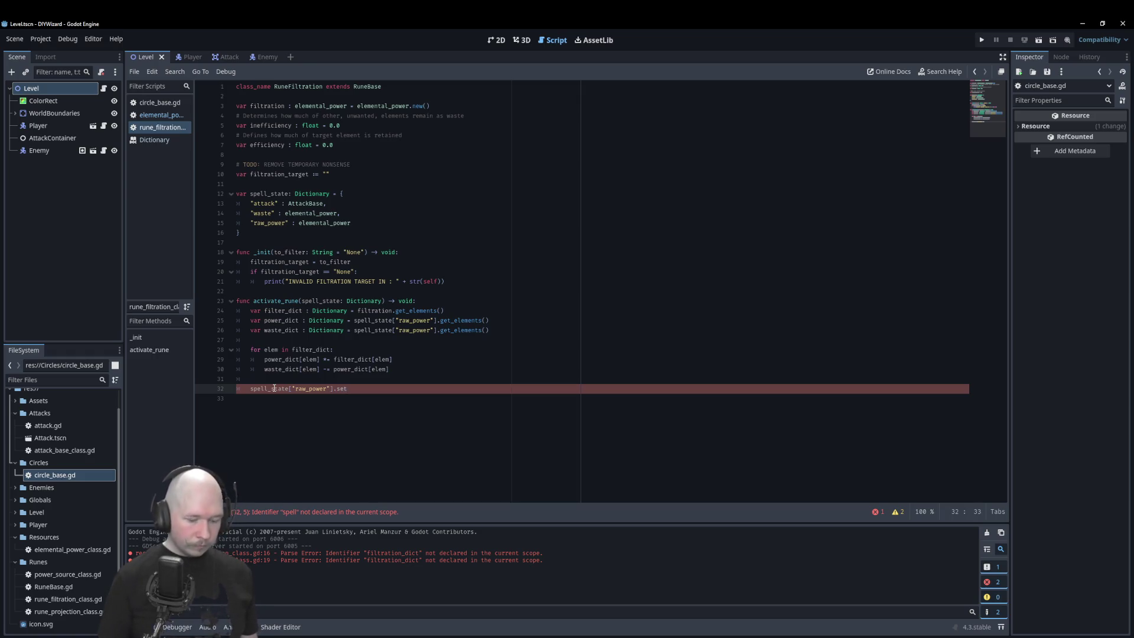
type("element_")
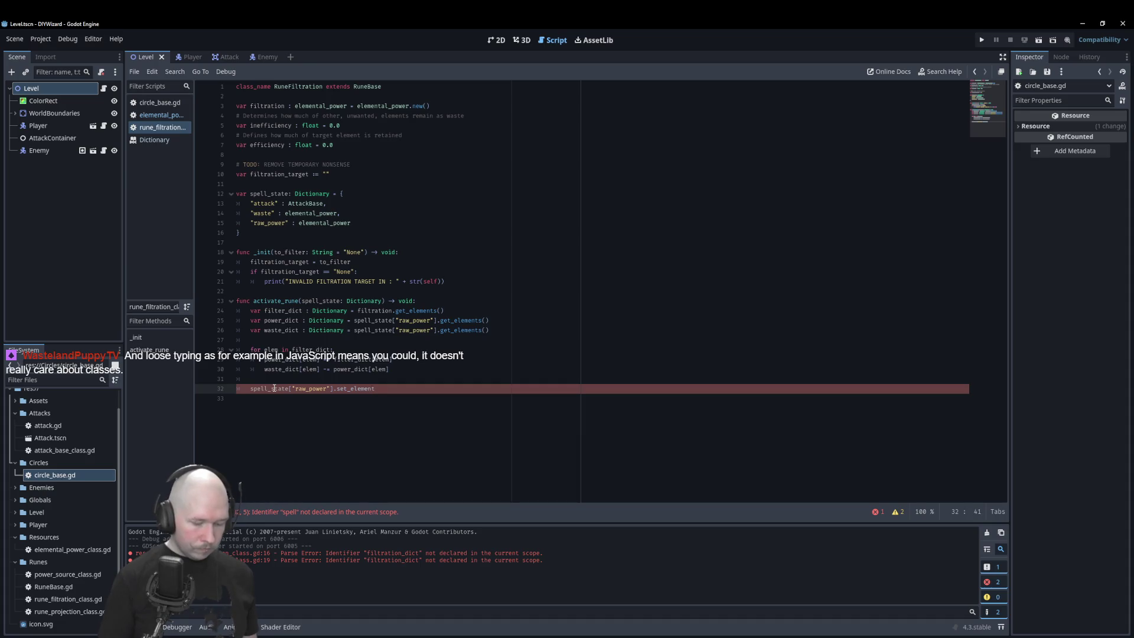
type("dict(")
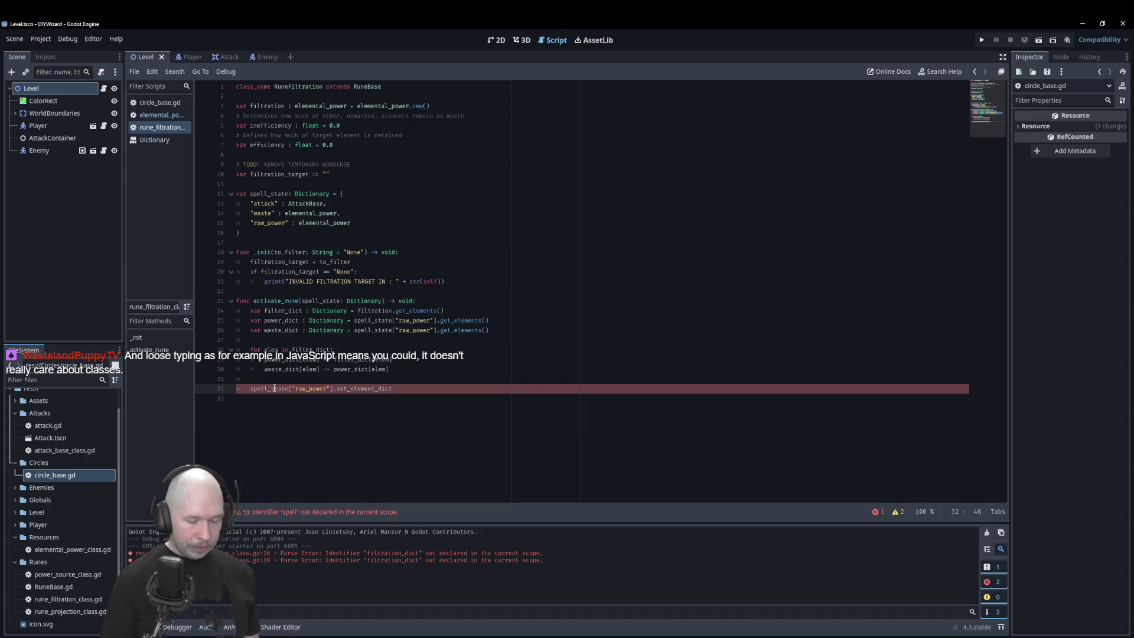
type("power_dict")
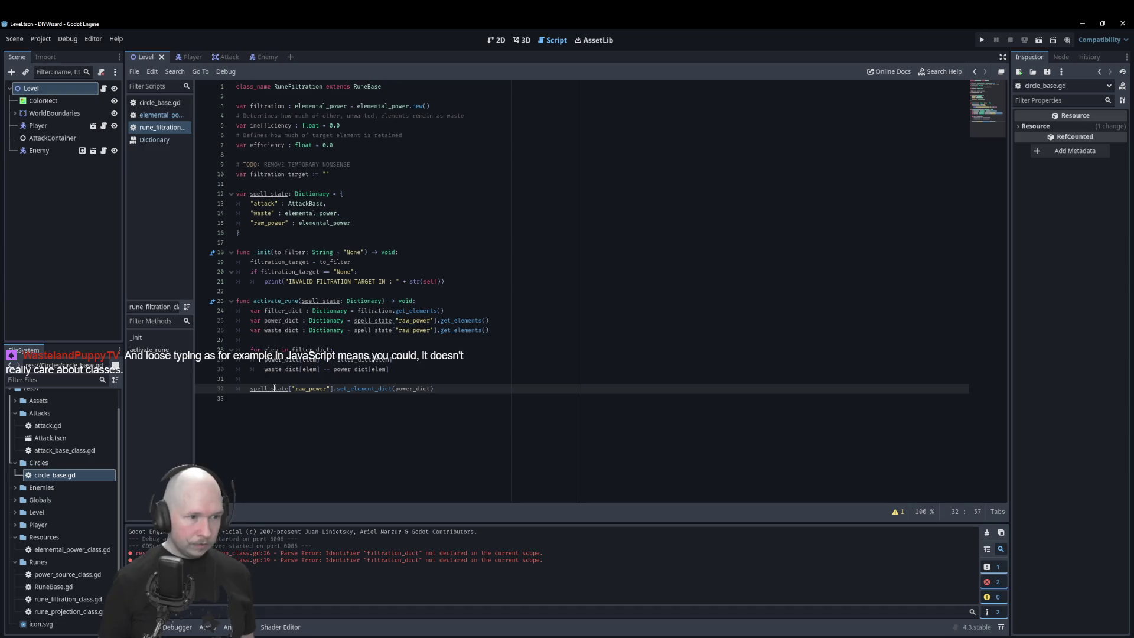
Duplicate that line and change it to spell_state["waste"].set_element_dict(waste_dict).
key("ctrl+shift+d")
key("BackSpace")
key("BackSpace")
key("BackSpace")
type("waste_dict)")
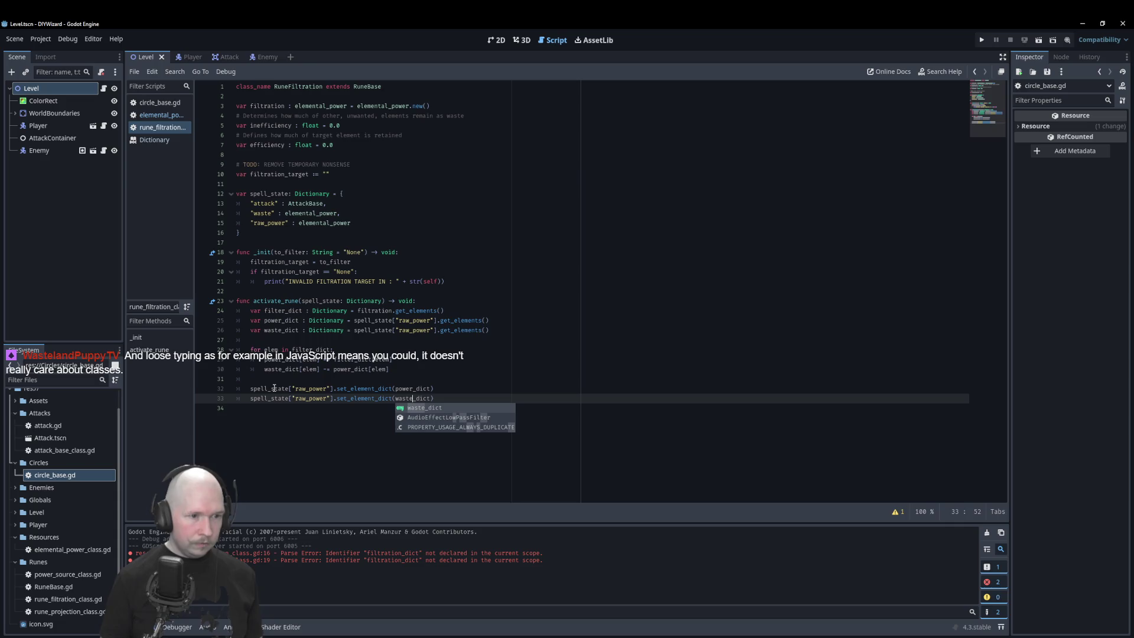
key("Left")
key("Left")
key("Left")
key("BackSpace")
key("BackSpace")
key("BackSpace")
type("waste")
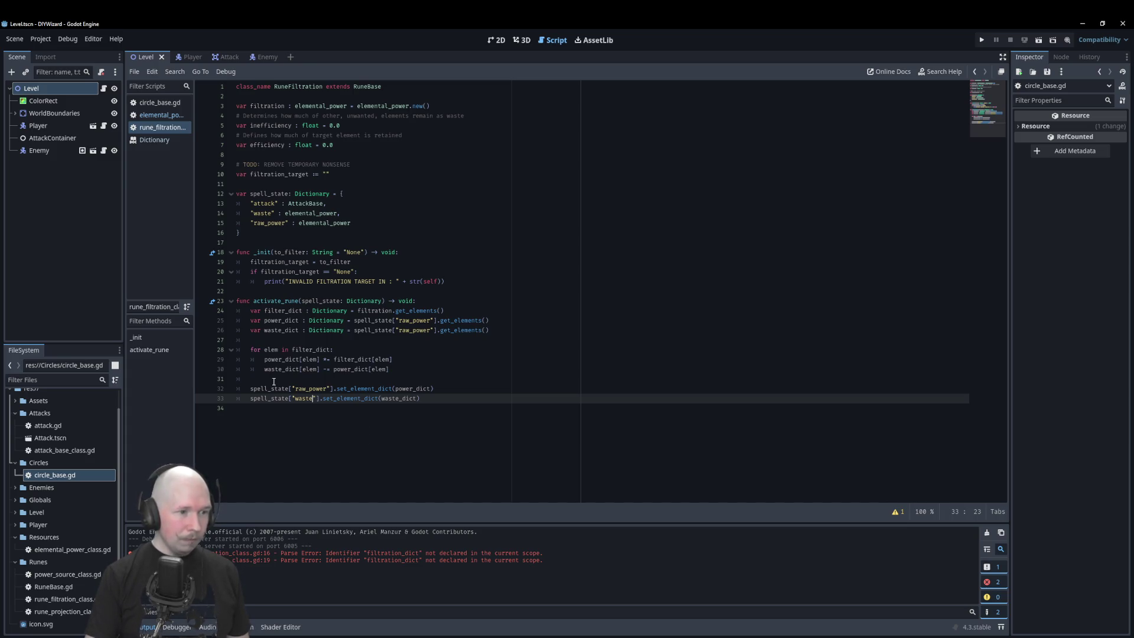
Review the filter_dict, power_dict and spell_state declarations on lines 24–26.
left_click(290, 314)
left_click(407, 319)
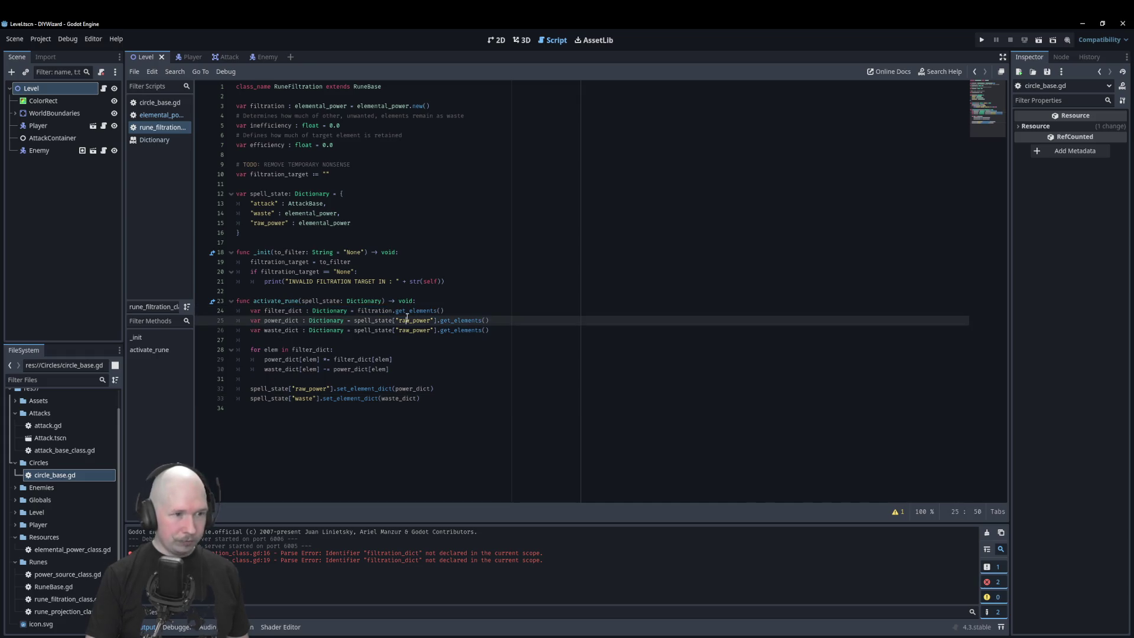
left_click(452, 309)
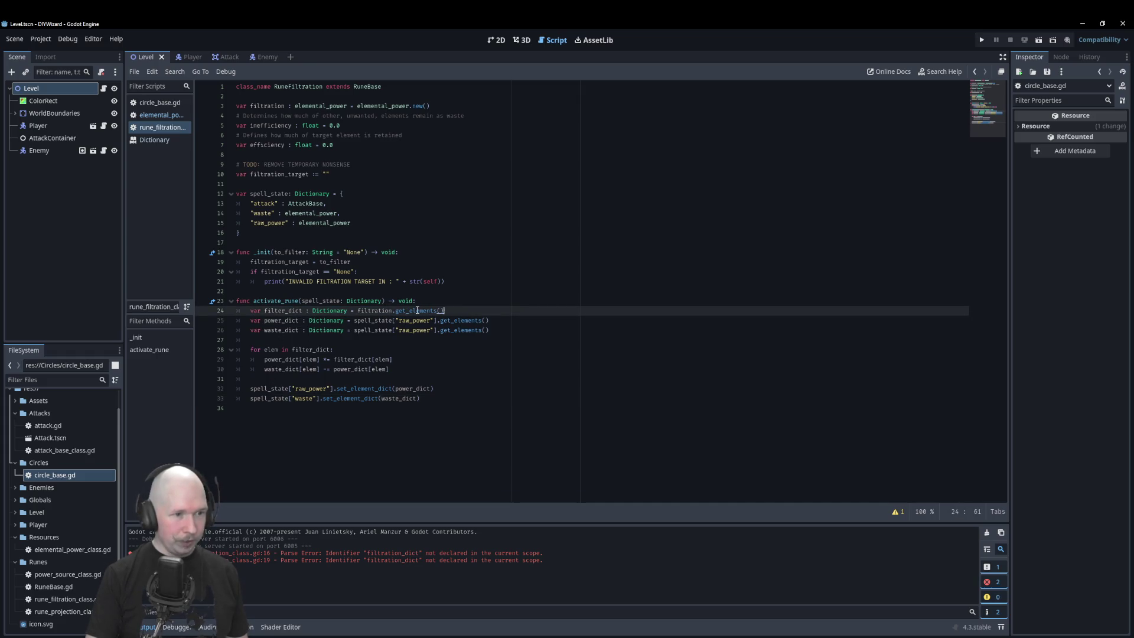
left_click(468, 320)
double_click(378, 320)
left_click(382, 331)
double_click(382, 331)
double_click(376, 310)
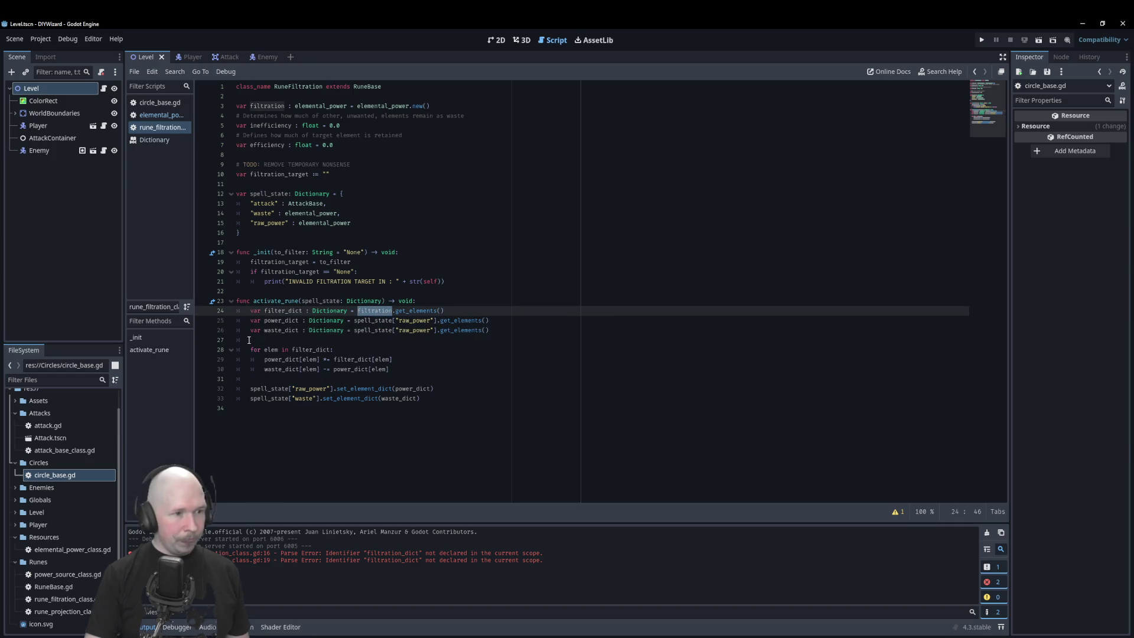
Trace every use of filter_dict, power_dict and waste_dict through the activate_rune loop.
double_click(283, 311)
left_click(352, 360)
double_click(352, 359)
left_click(277, 360)
double_click(270, 359)
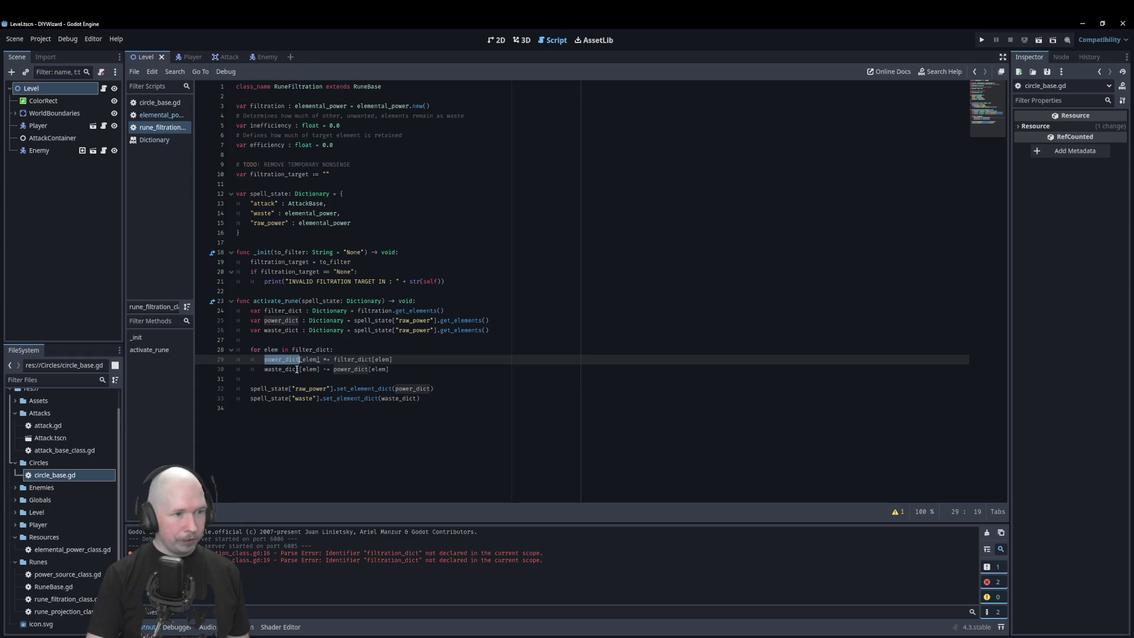
double_click(297, 369)
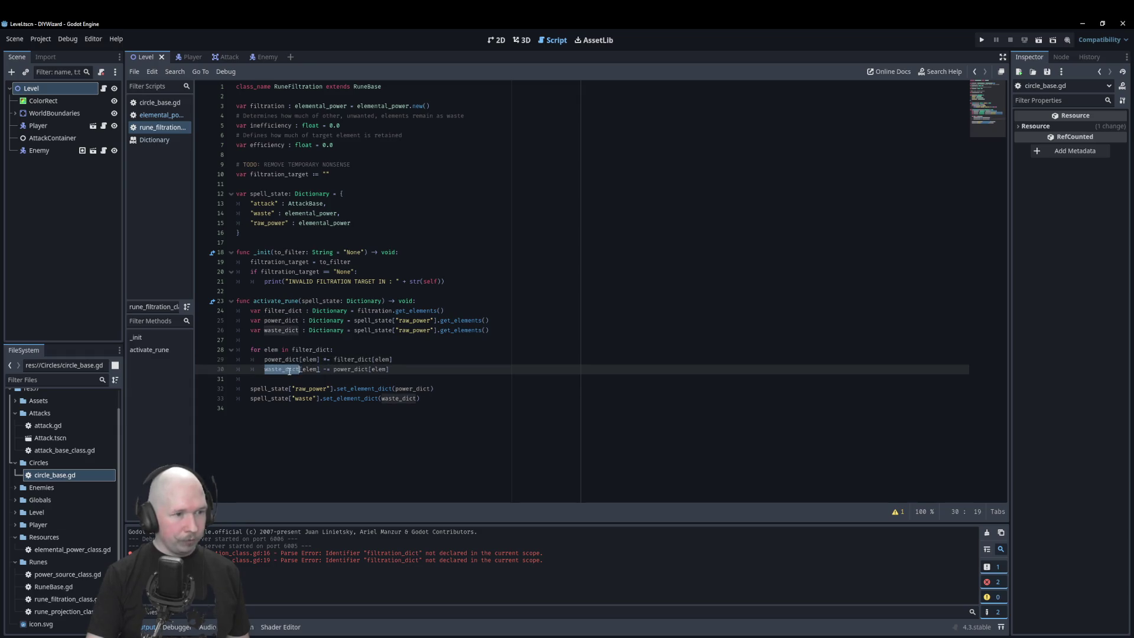
left_click(348, 368)
double_click(279, 358)
double_click(349, 369)
double_click(289, 369)
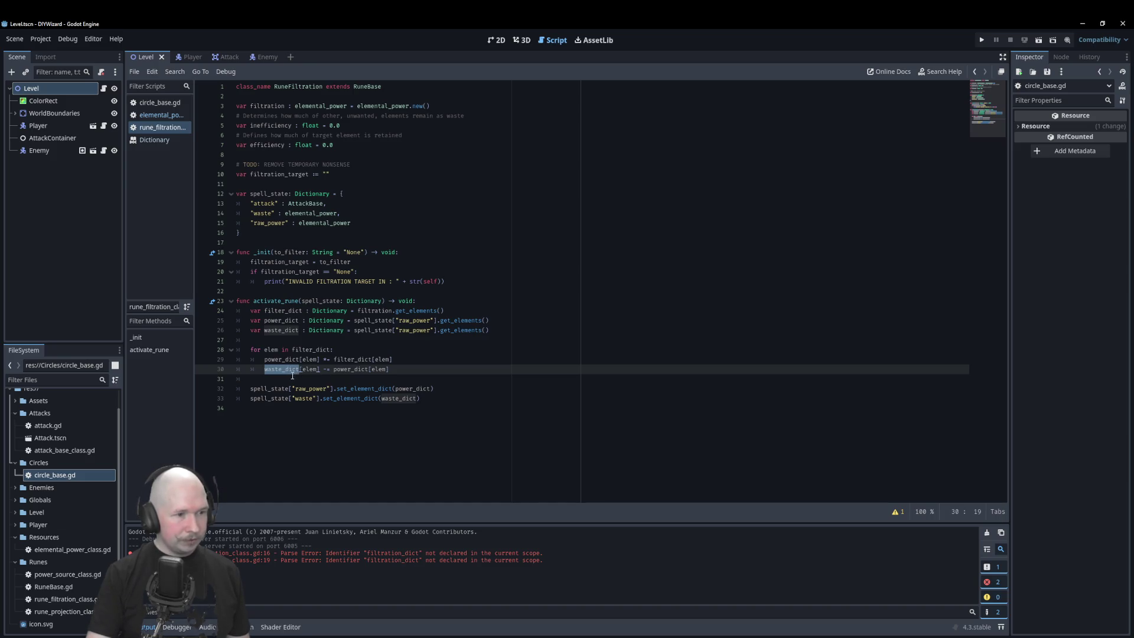
double_click(284, 359)
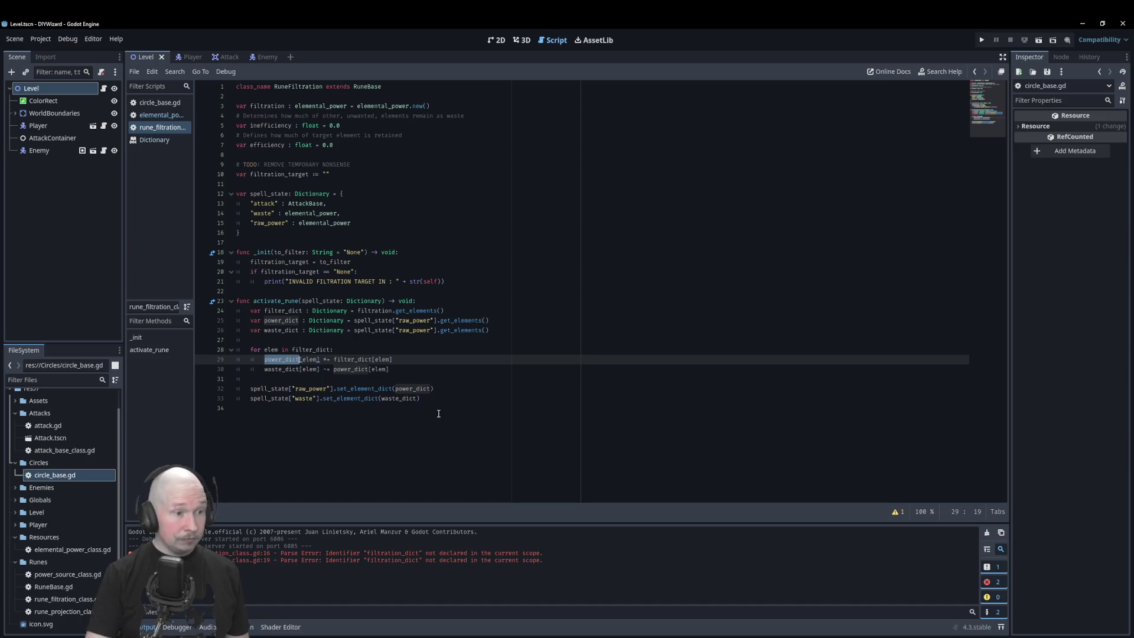
left_click(463, 421)
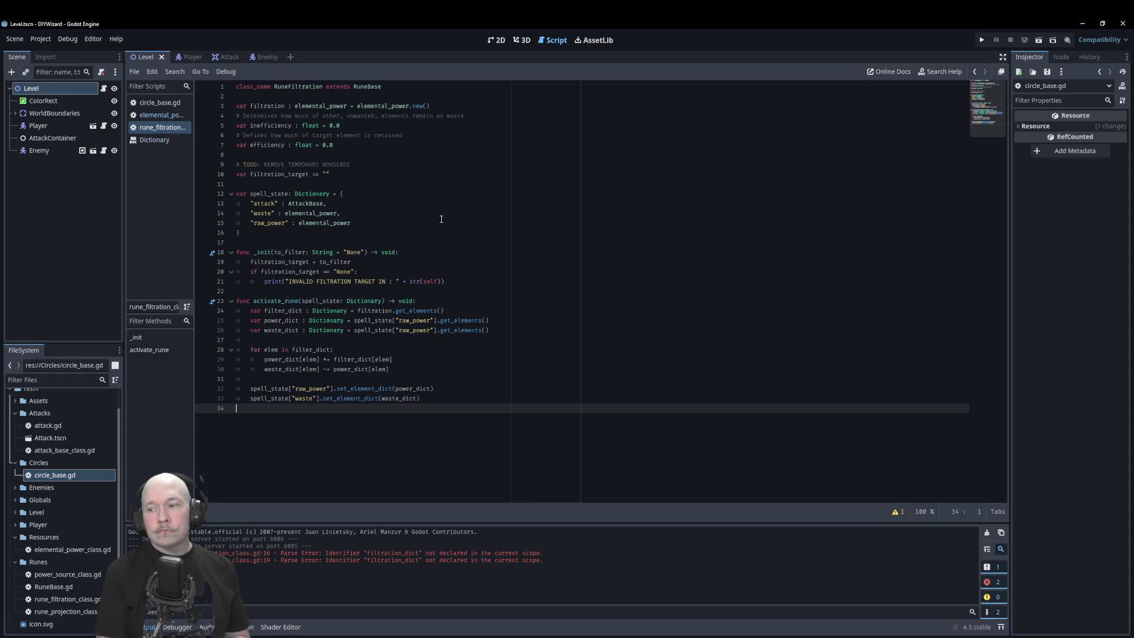
left_click(365, 250)
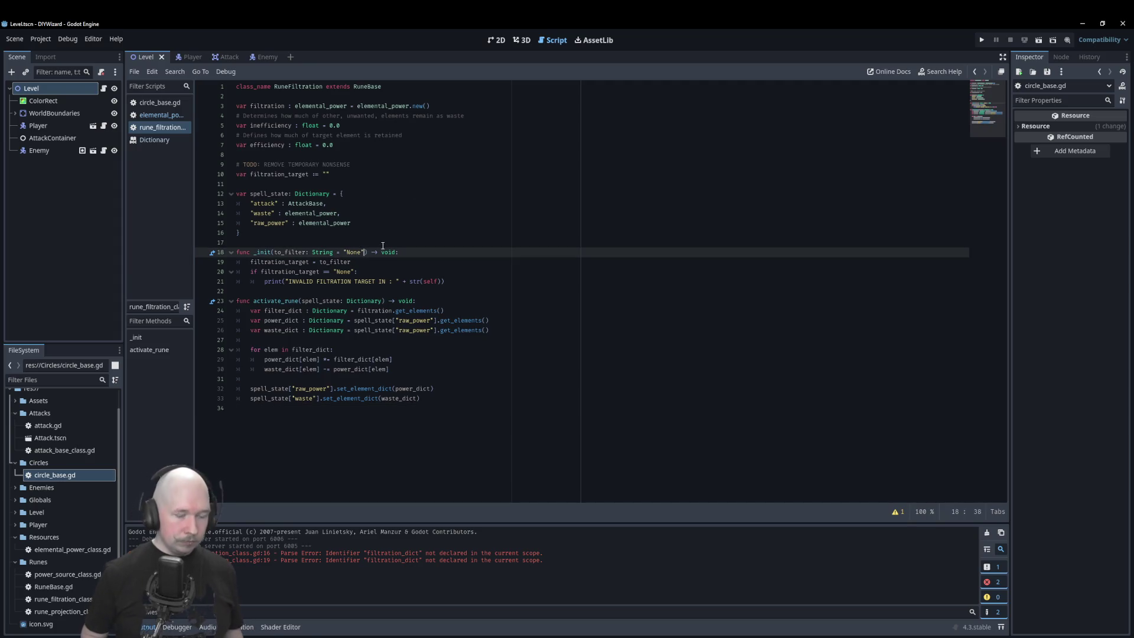
Give _init the parameters efficiency: float = 0.0 and inefficiency: float = 1.0.
type(",")
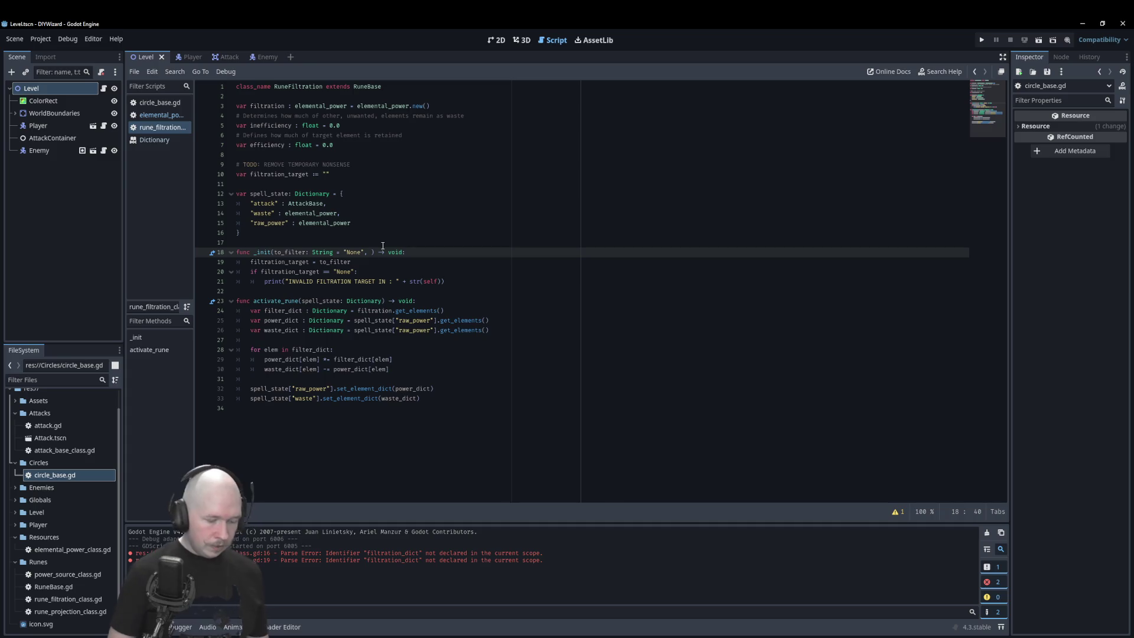
type("efficiency")
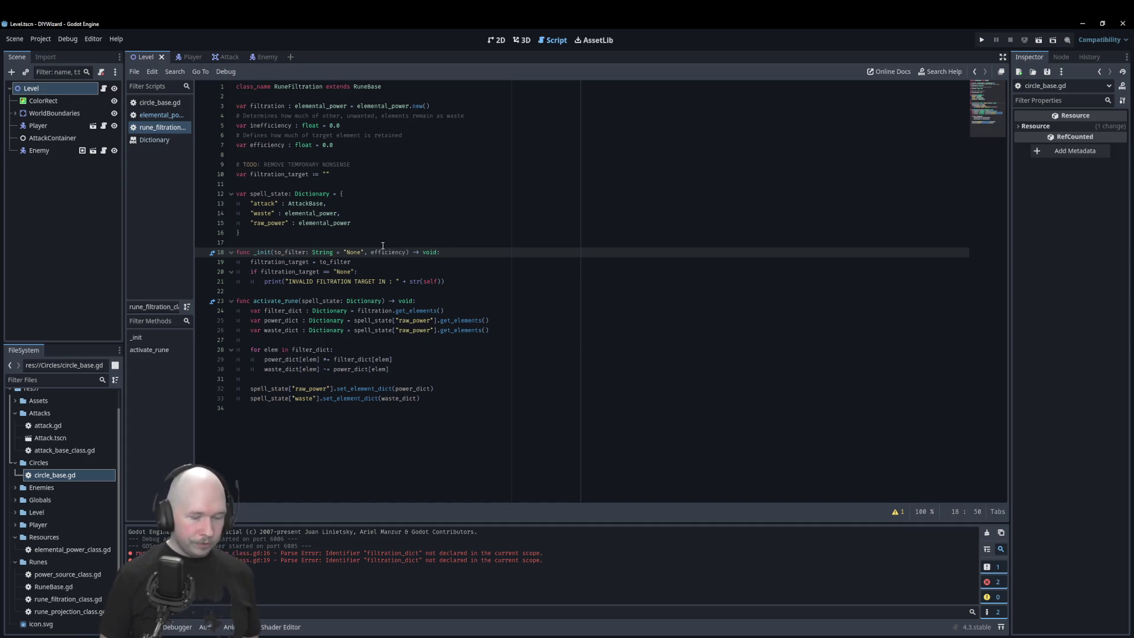
type(": float ")
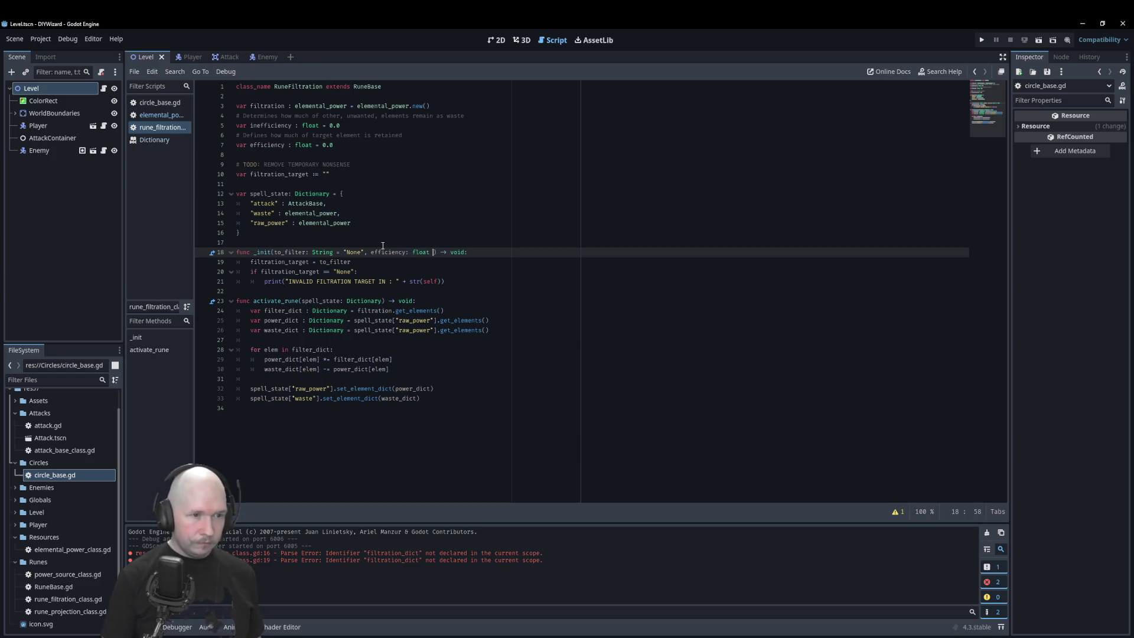
type("= 0.0")
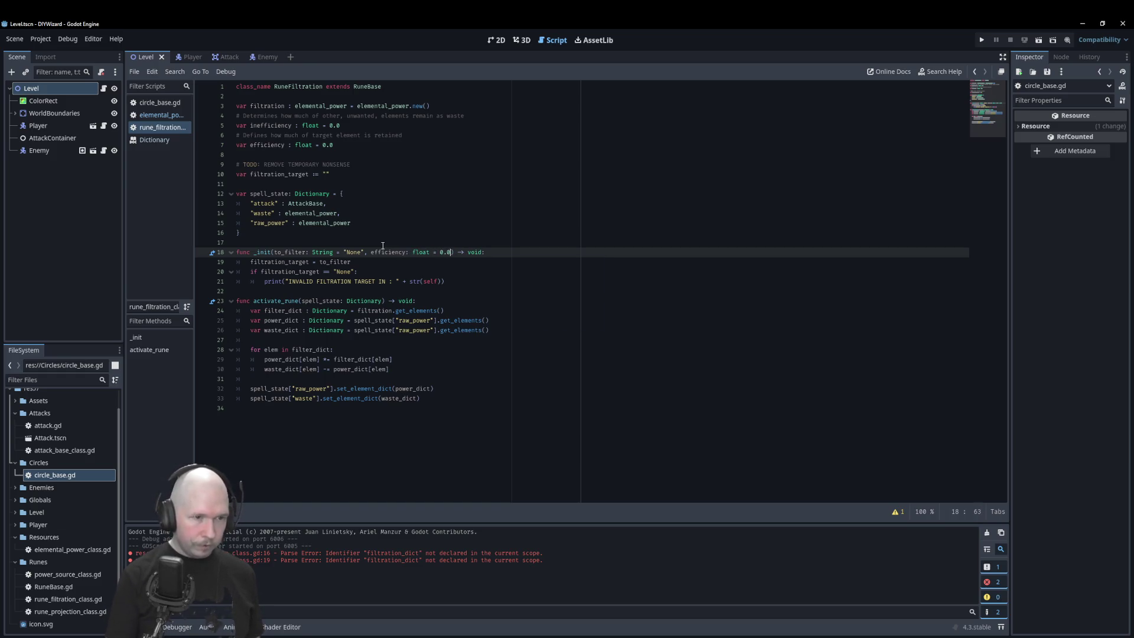
type(", ")
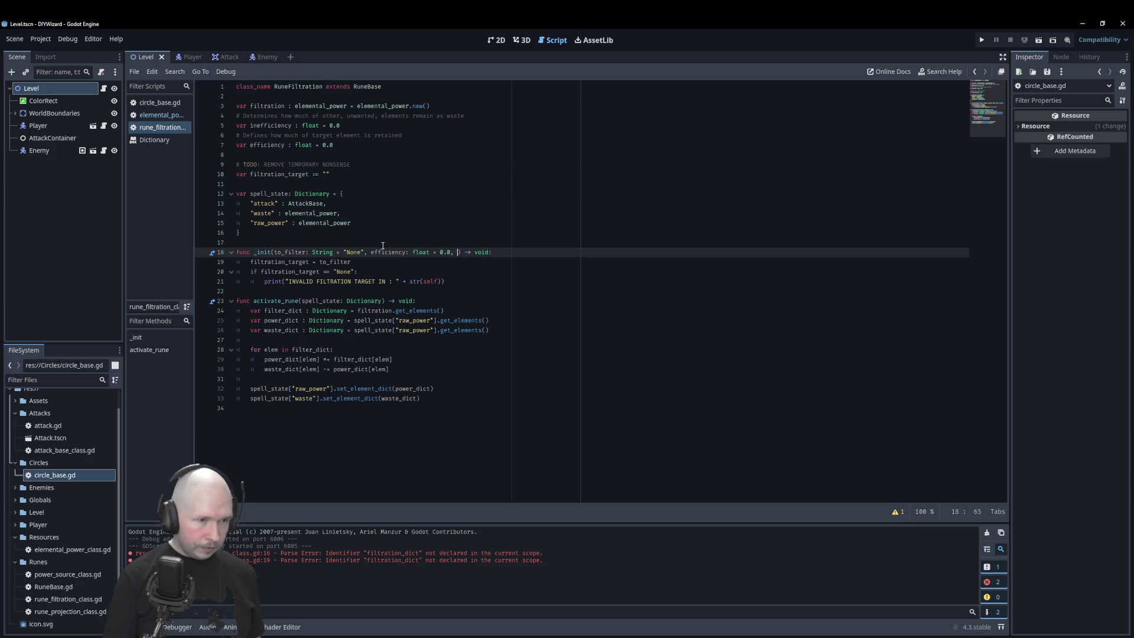
type("ineffi")
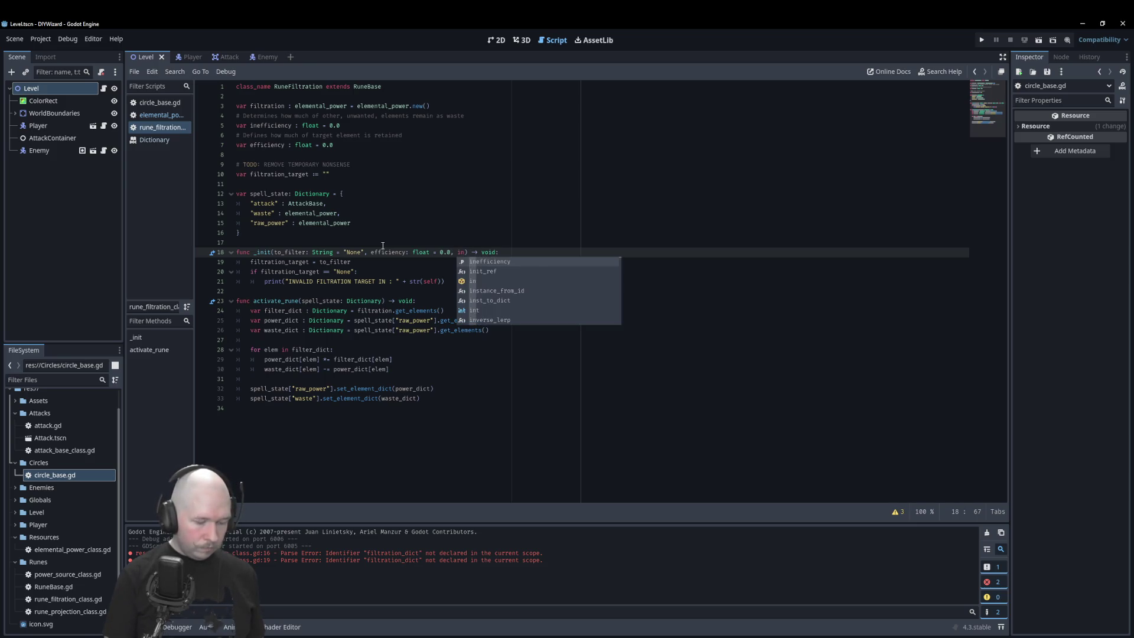
type("ciency")
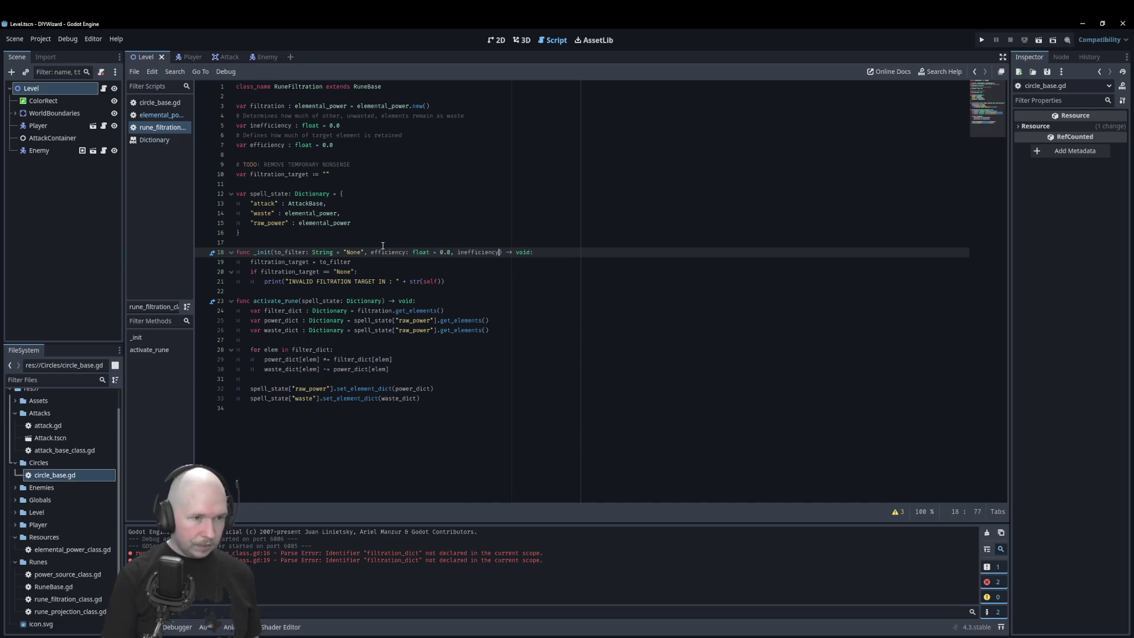
type(" : float ")
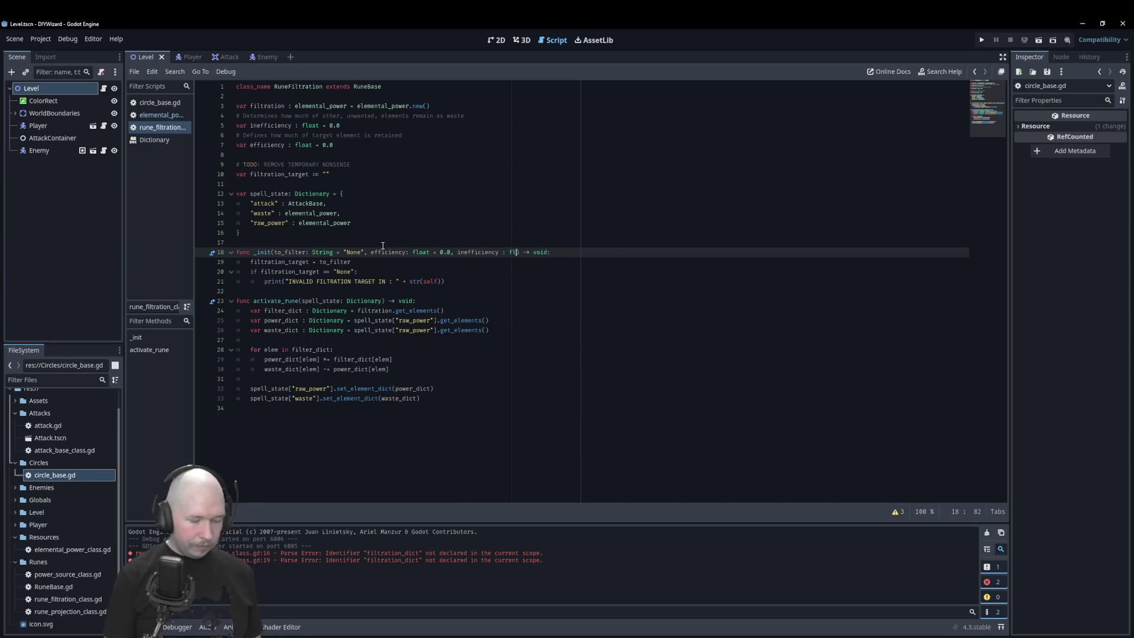
type("= 0.0")
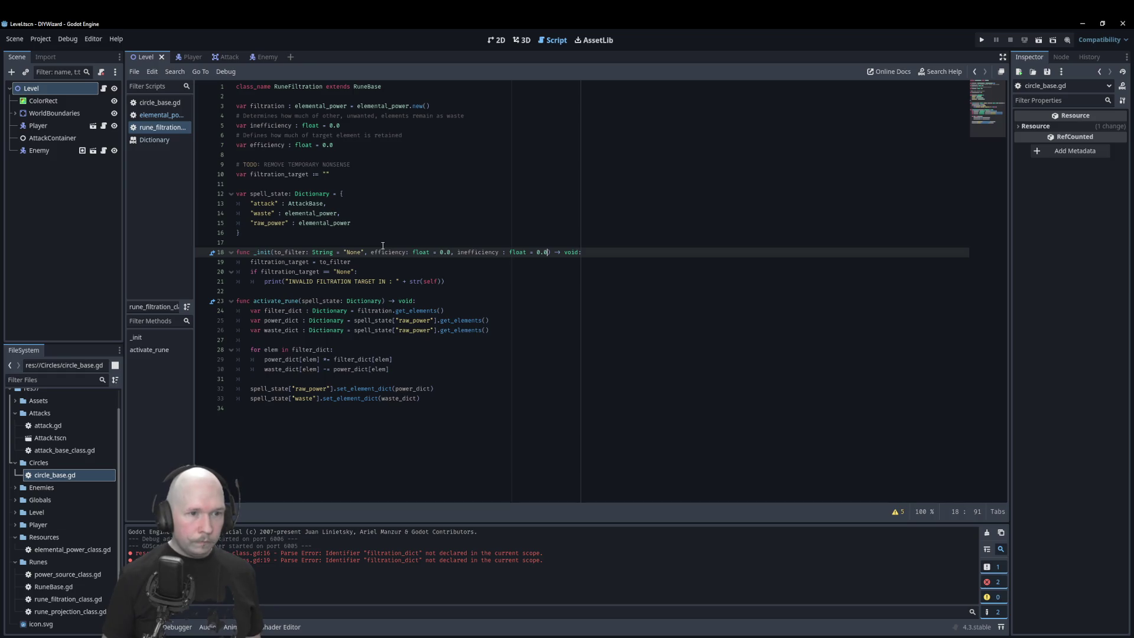
key("BackSpace")
type("1")
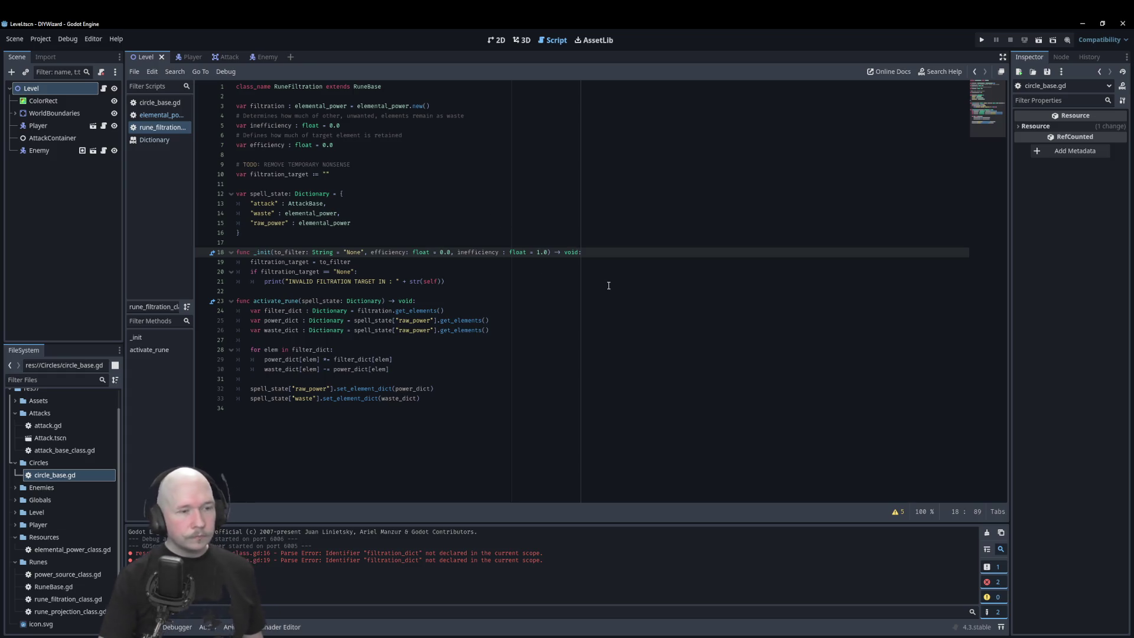
Prefix both _init parameters with new_, making them new_efficiency and new_inefficiency.
left_click(370, 252)
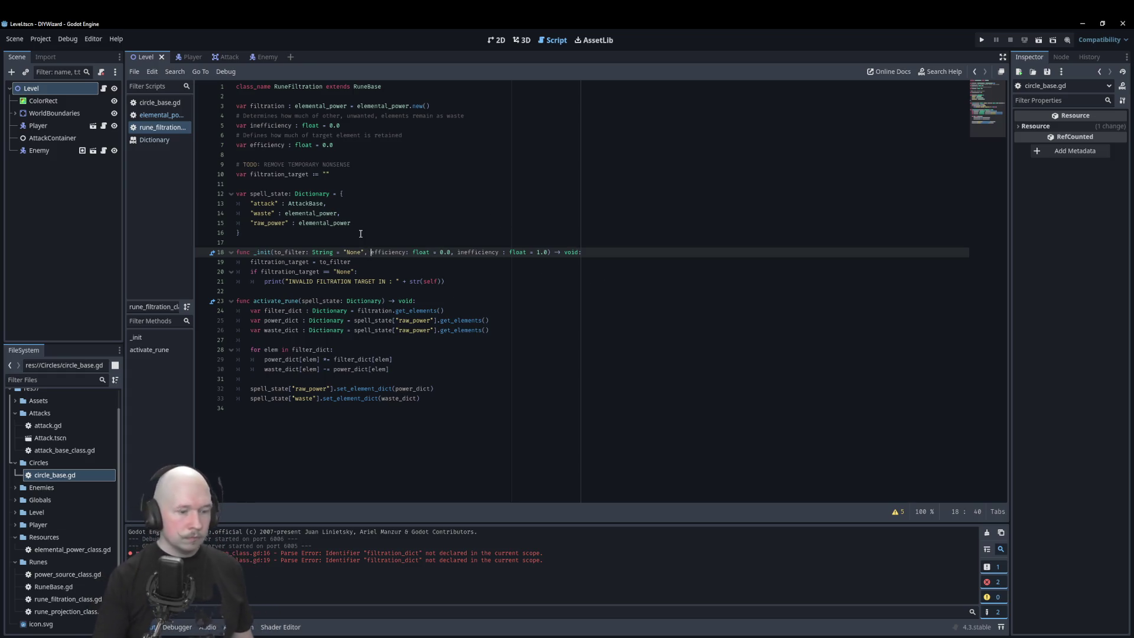
type("raw_")
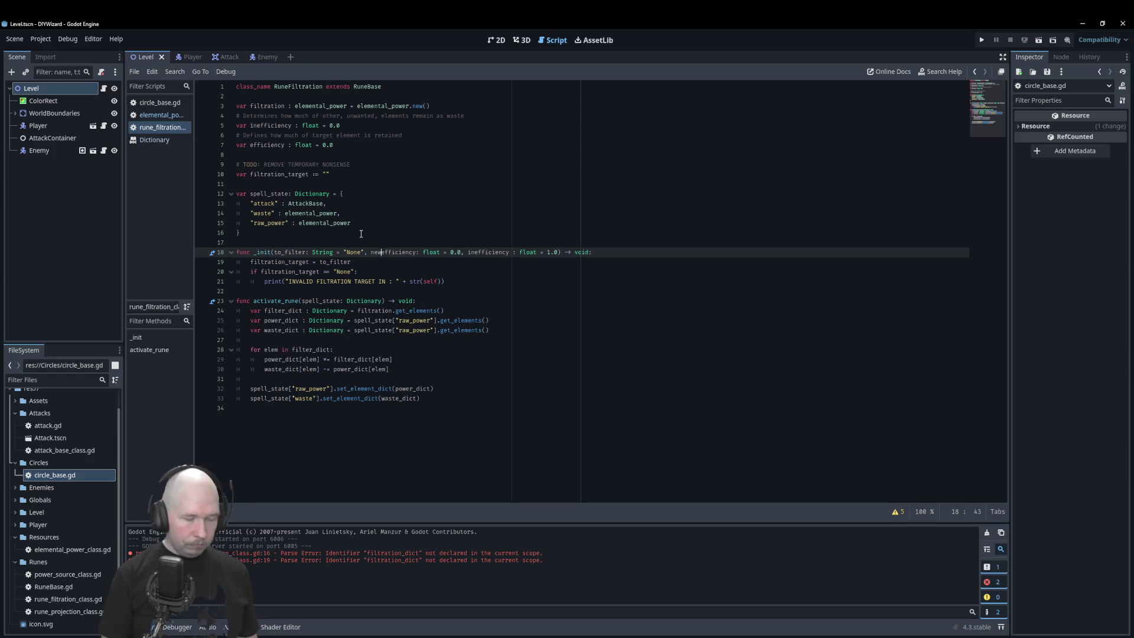
key("shift+Left")
key("shift+Left")
key("shift+Left")
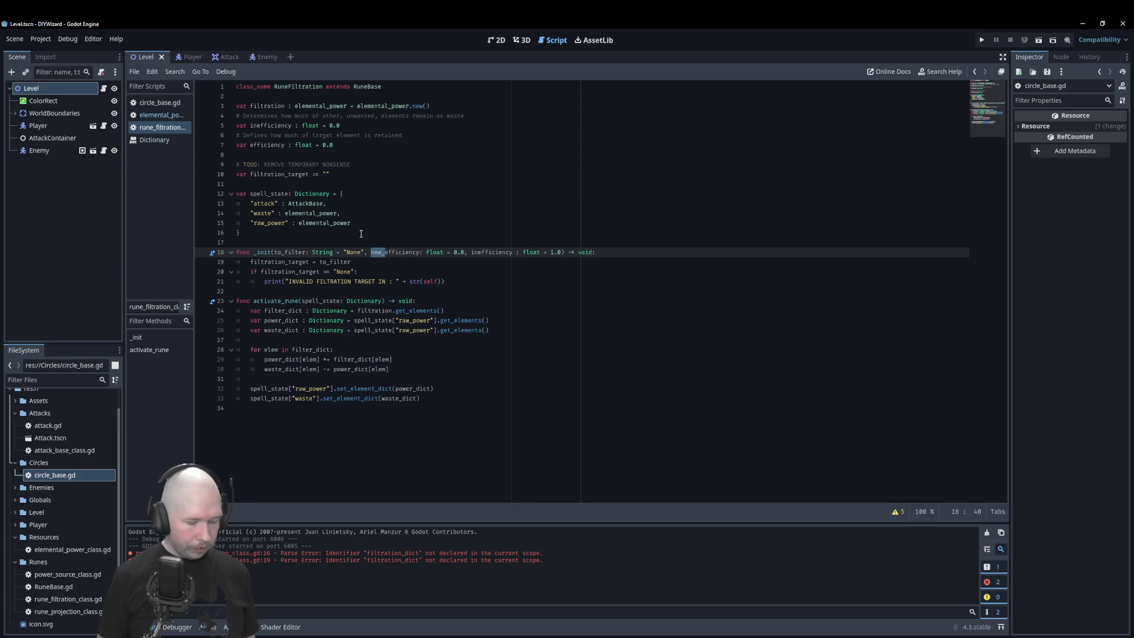
key("ctrl+Right")
key("ctrl+Right")
key("ctrl+Right")
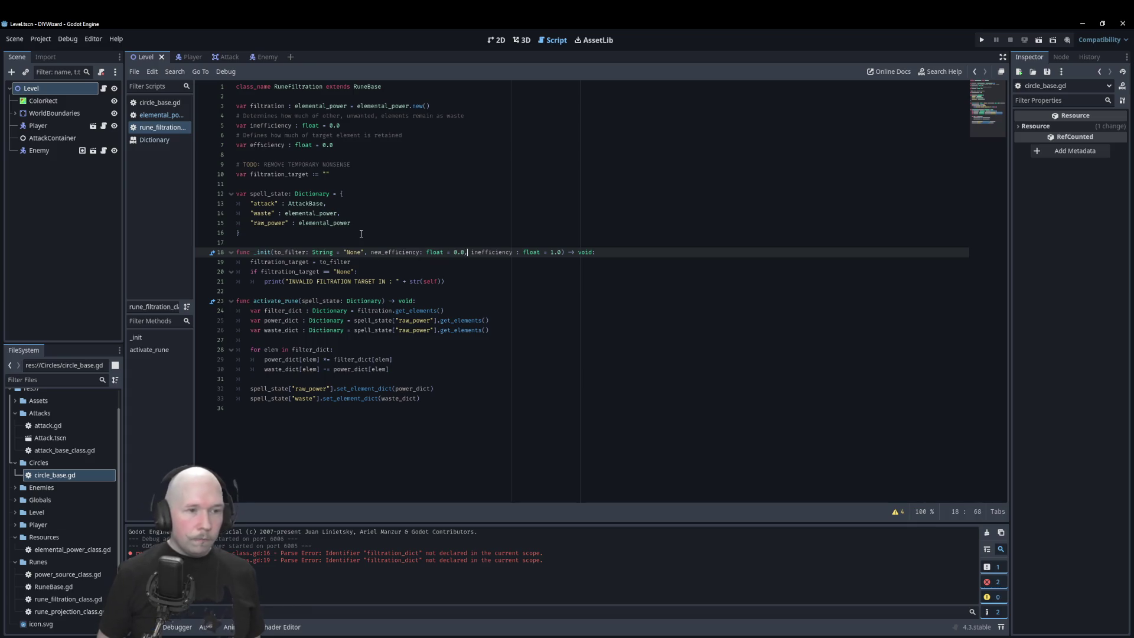
type("new_")
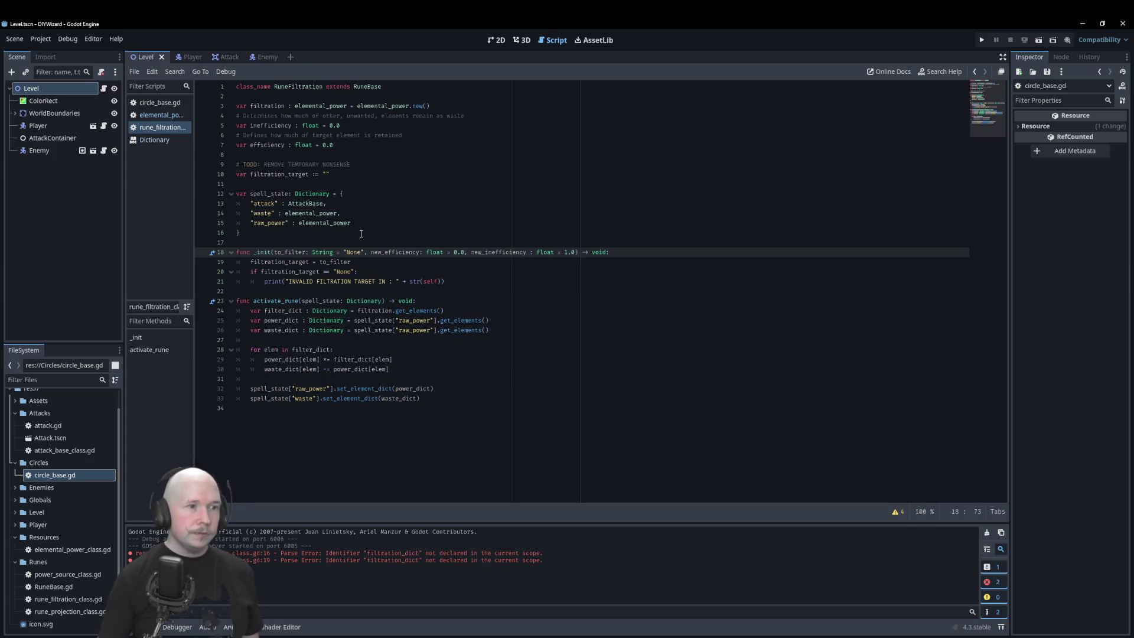
left_click(408, 262)
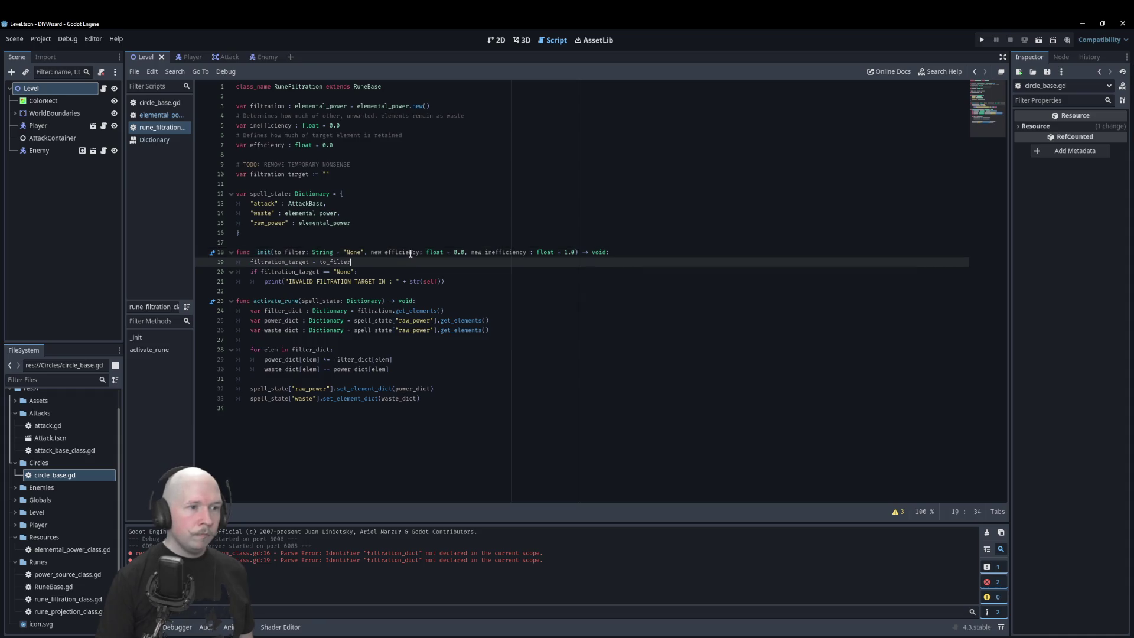
Add 'efficiency = new_efficiency' and 'inefficiency = new_inefficiency' after filtration_target in _init.
key("Return")
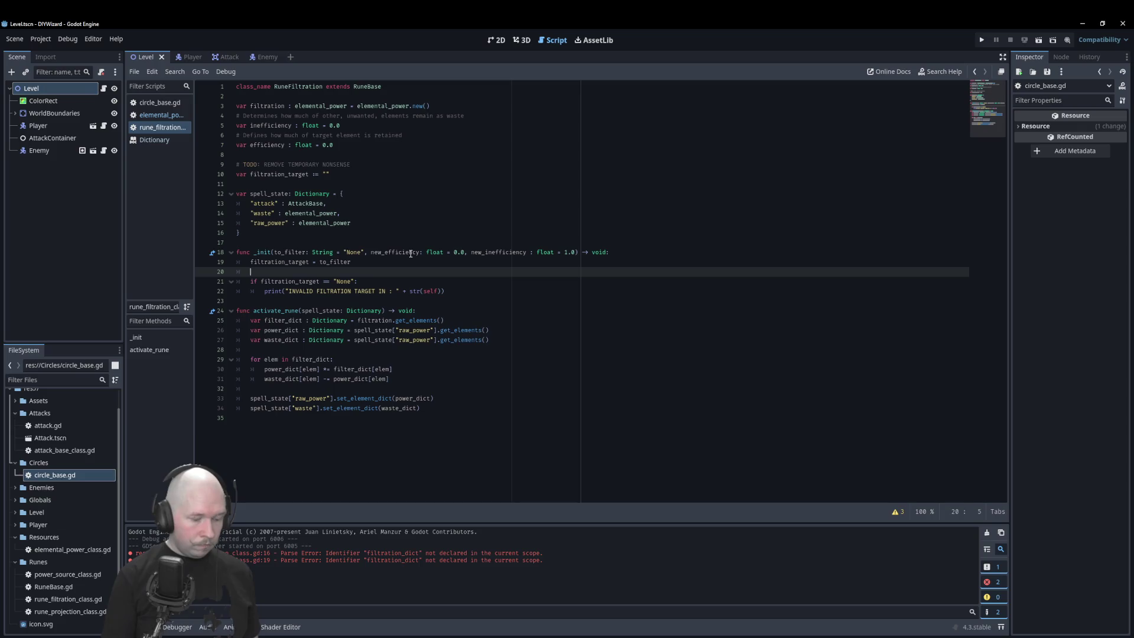
type("eff")
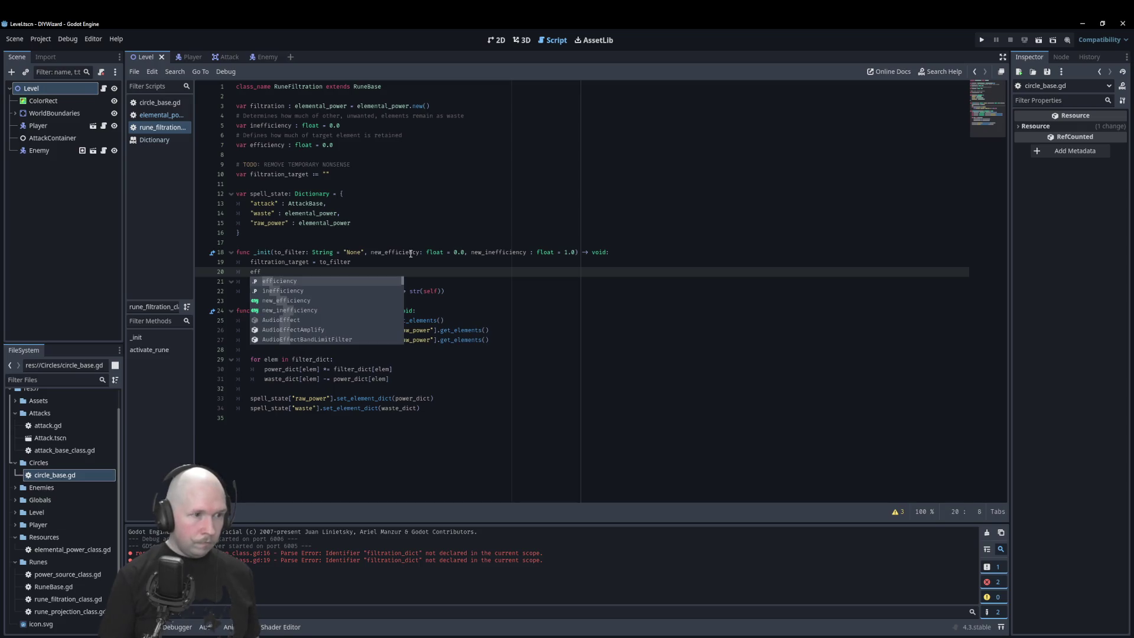
key("Return")
type("new_e")
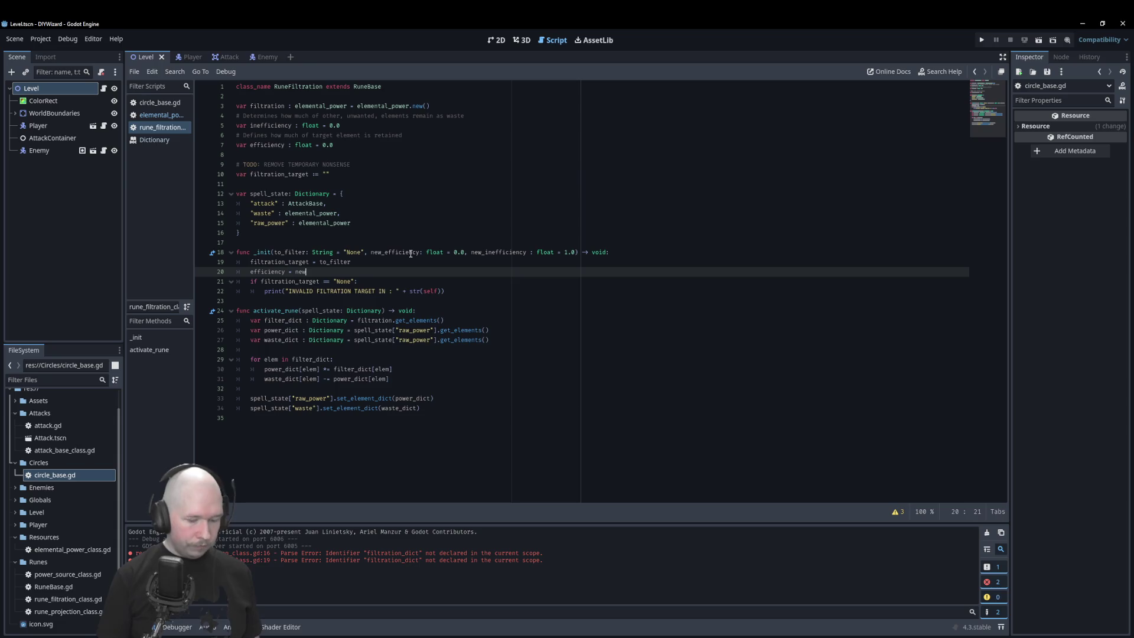
key("Return")
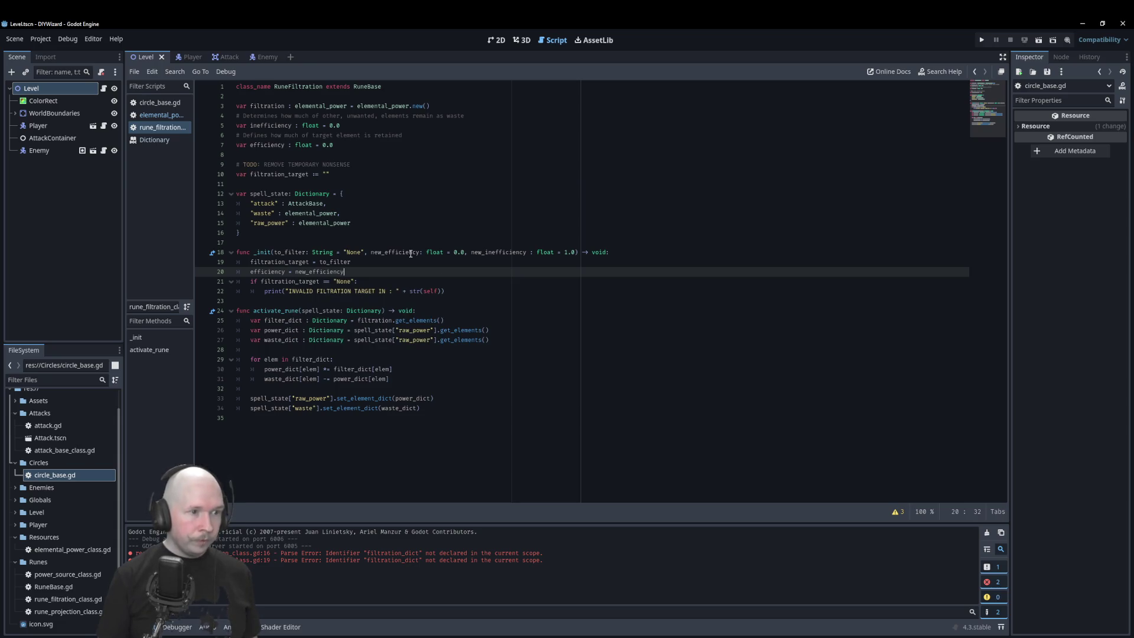
key("Return")
type("neffi")
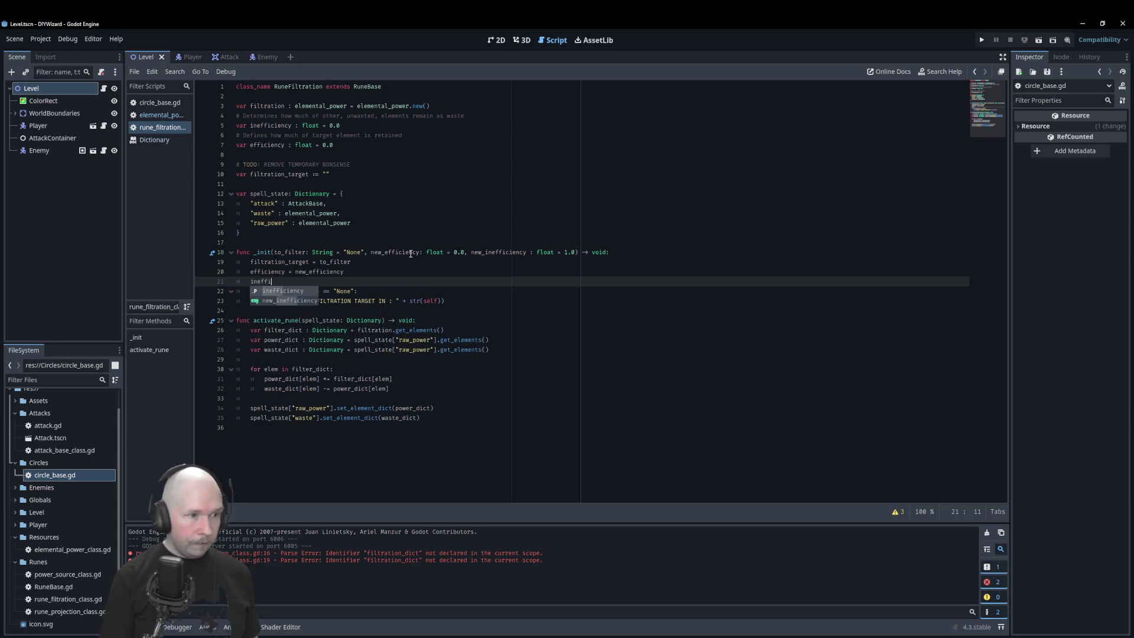
key("Return")
type("= ")
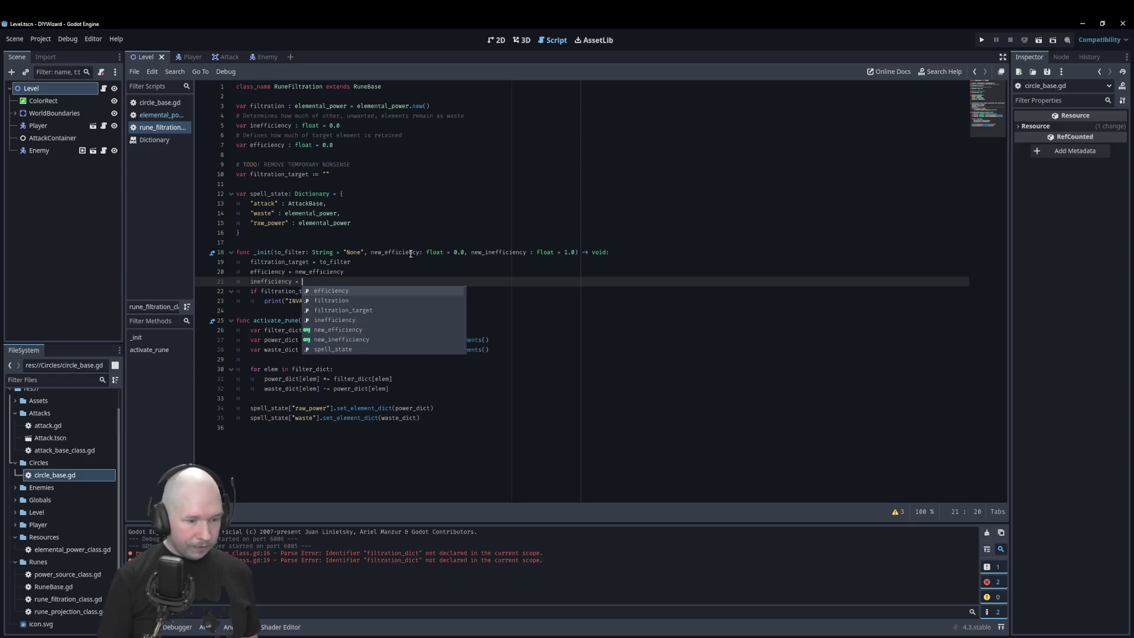
type("new")
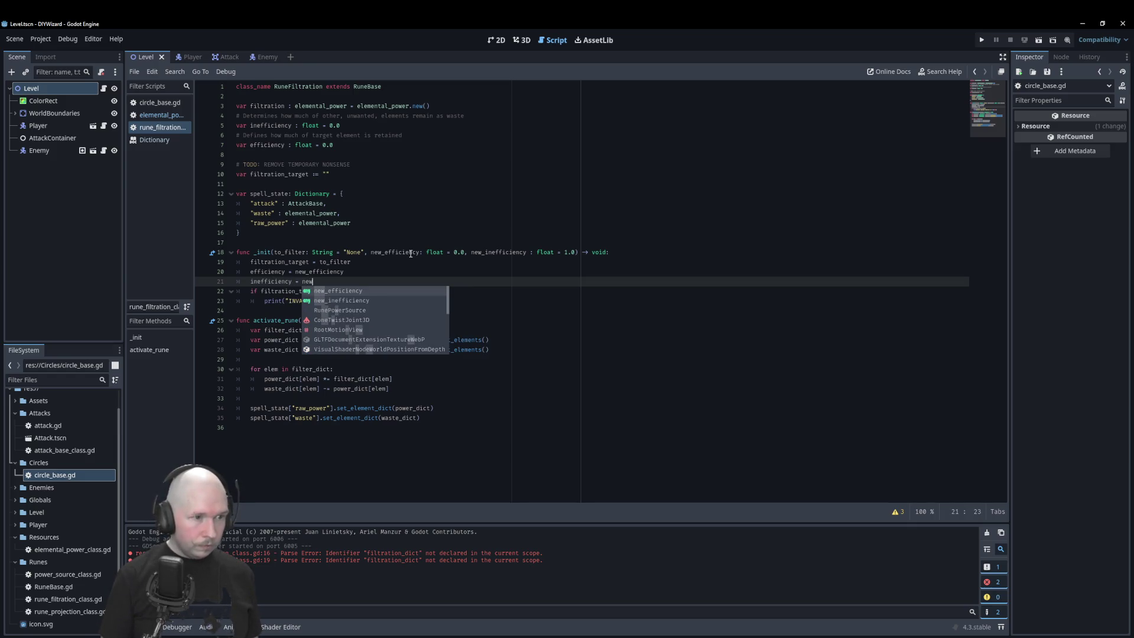
key("Down")
key("Return")
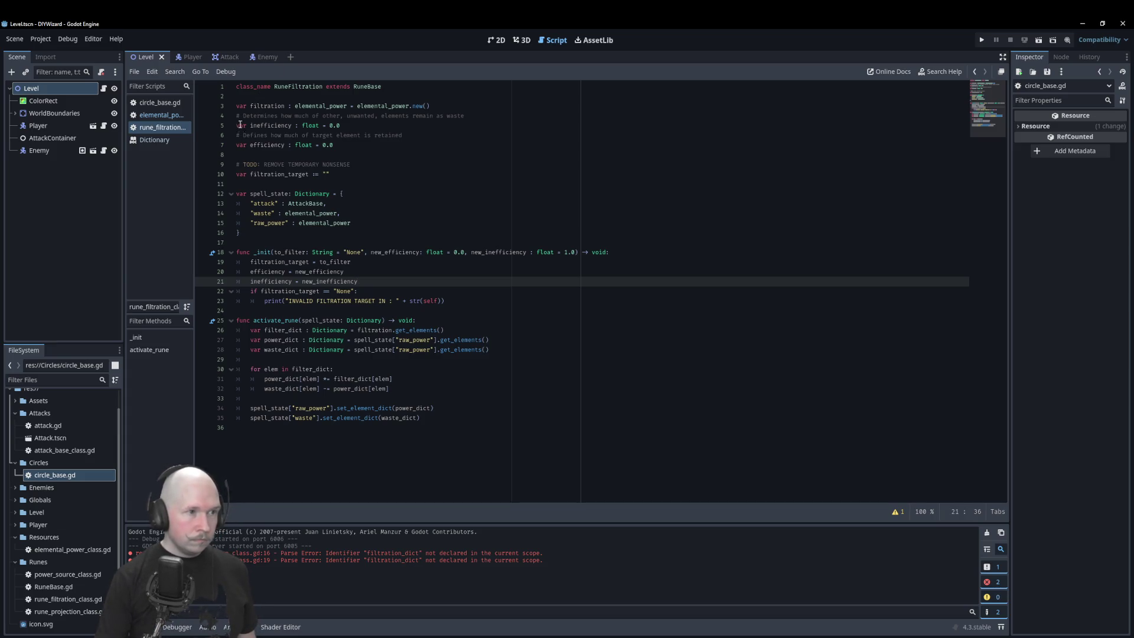
left_click(236, 126)
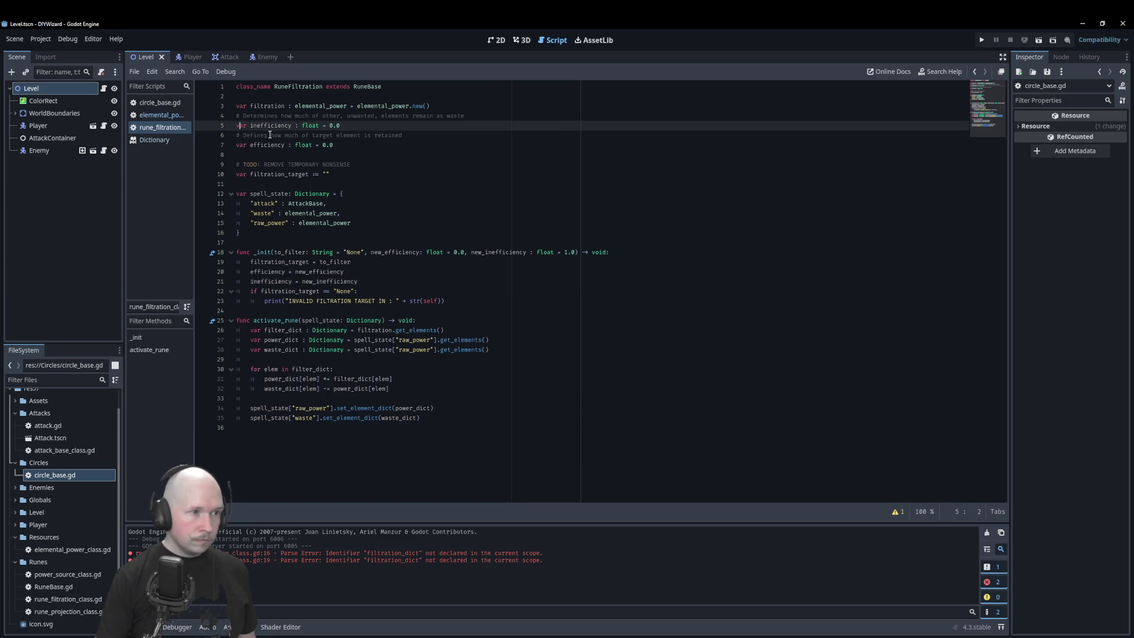
type("@export")
key("shift+Left")
key("shift+Left")
key("shift+Left")
key("shift+Left")
key("shift+Left")
key("shift+Left")
key("ctrl+c")
key("Down")
key("Down")
key("ctrl+v")
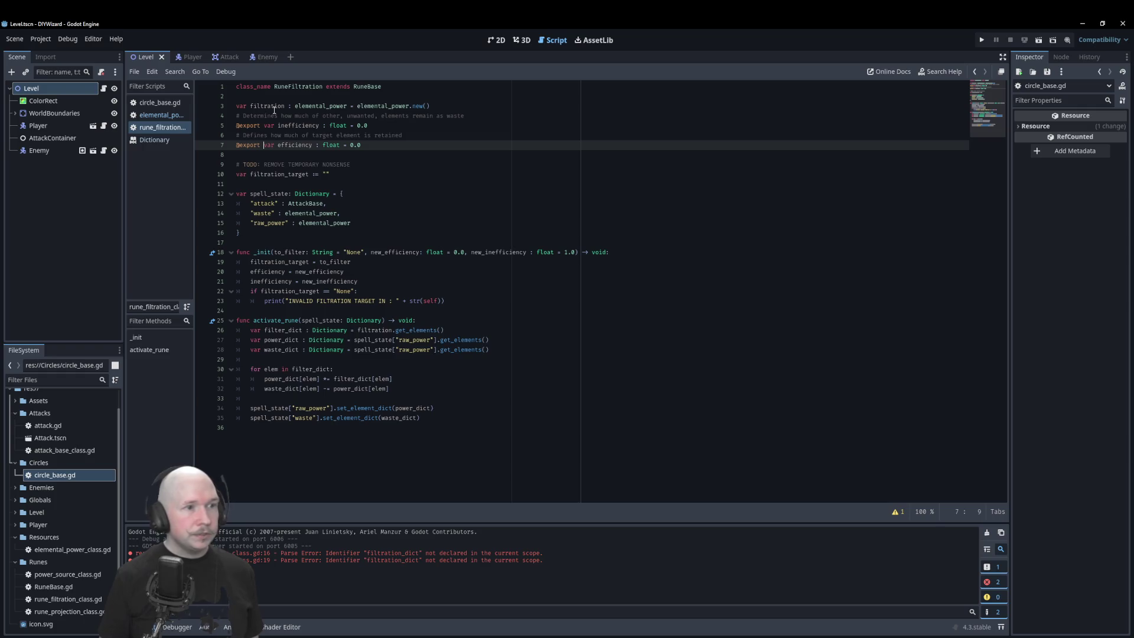
key("Up")
key("Up")
key("Up")
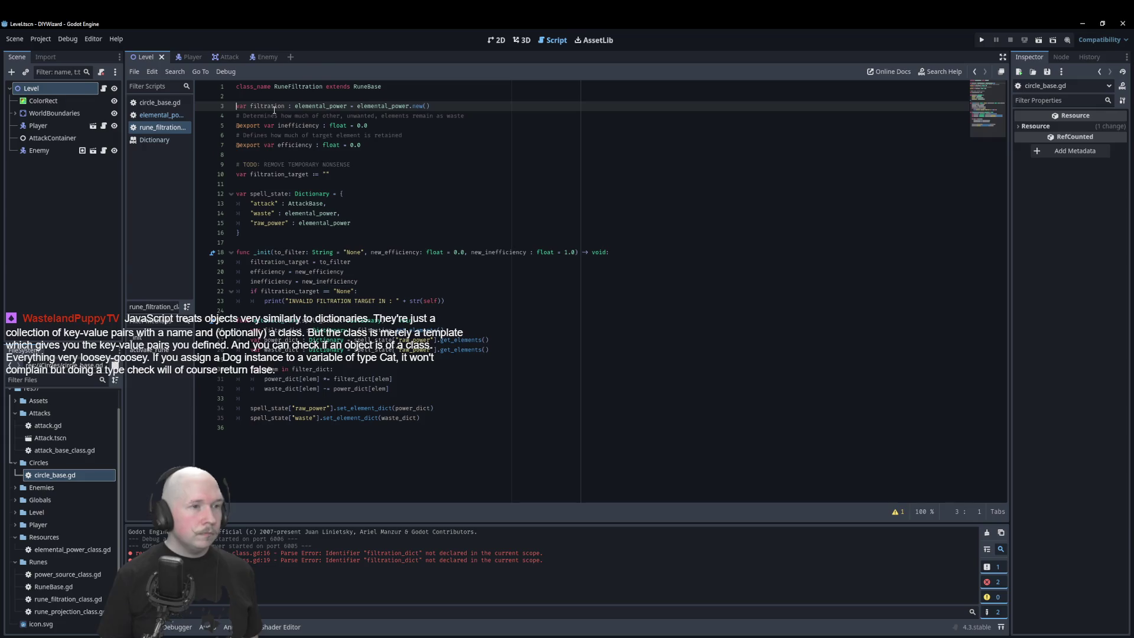
type("@export")
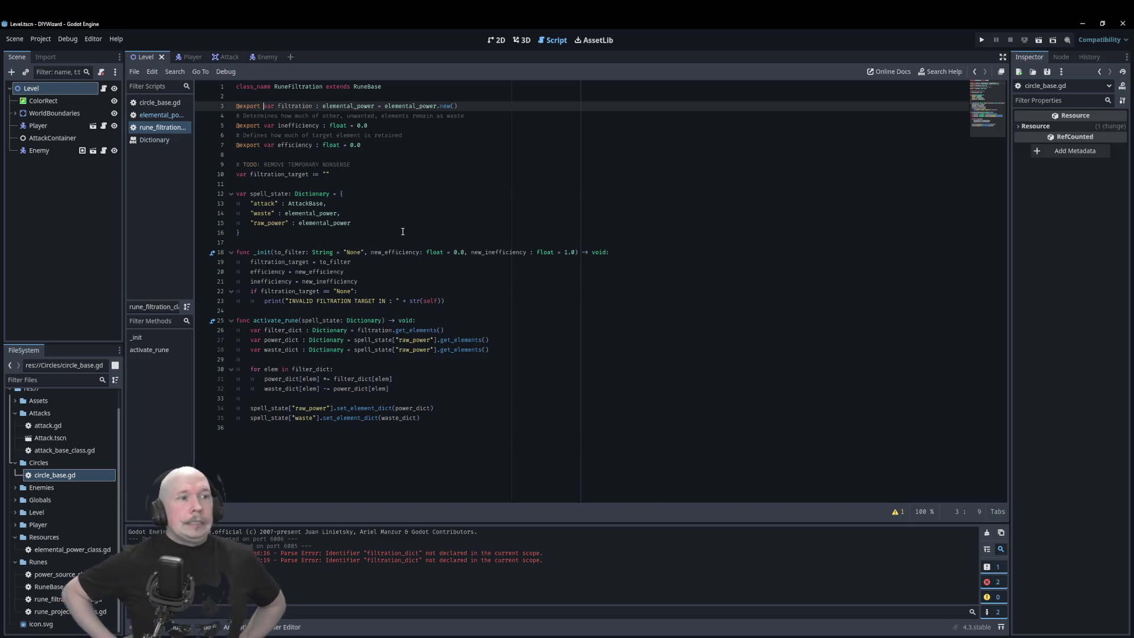
key("Down")
key("Down")
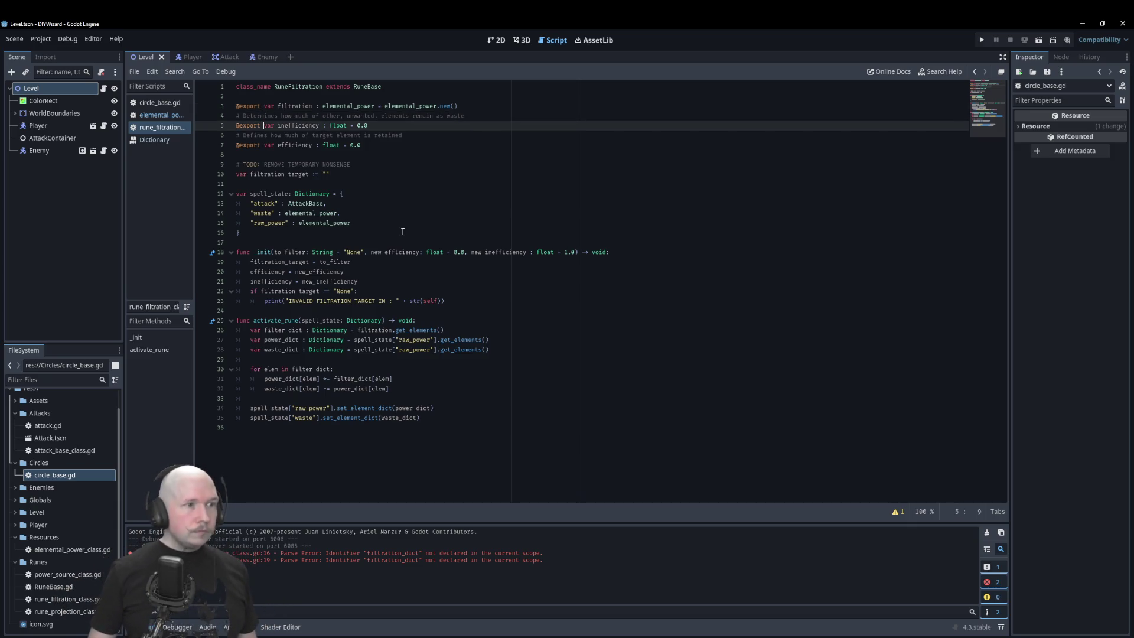
Move the inefficiency comment and declaration below the efficiency variable using Alt+Down.
key("shift+Up")
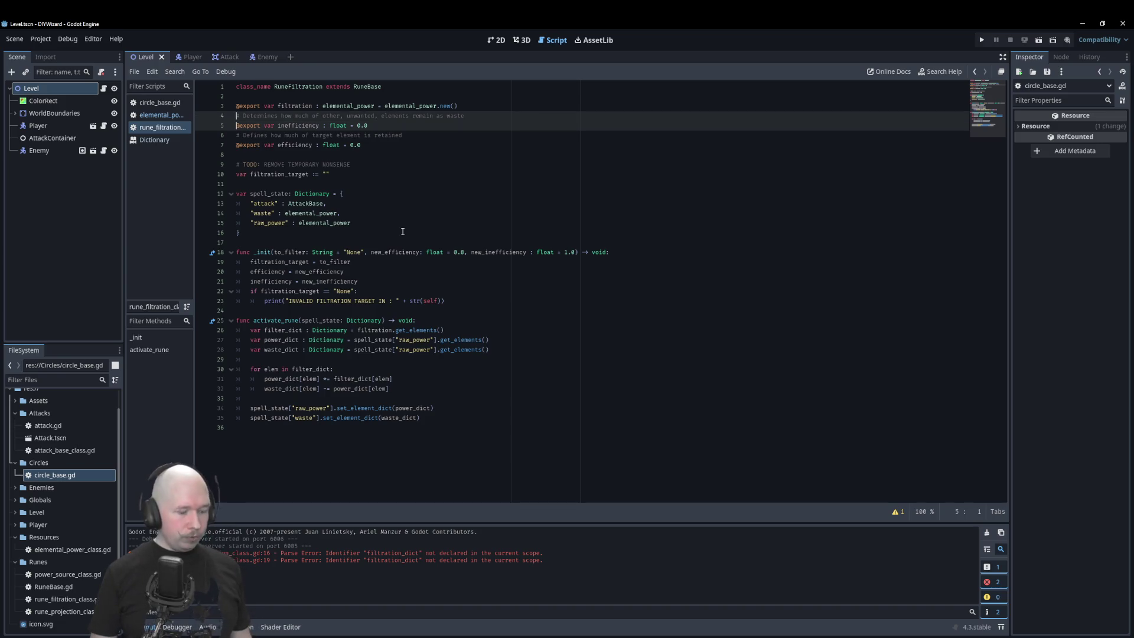
key("alt+Down")
key("alt+Down")
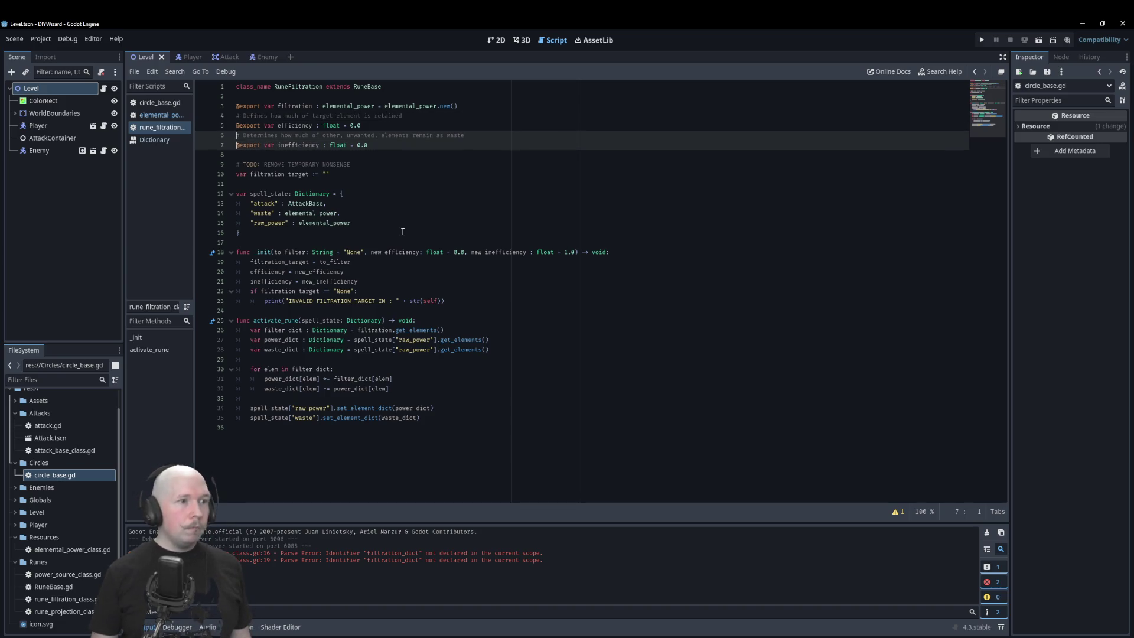
left_click(353, 194)
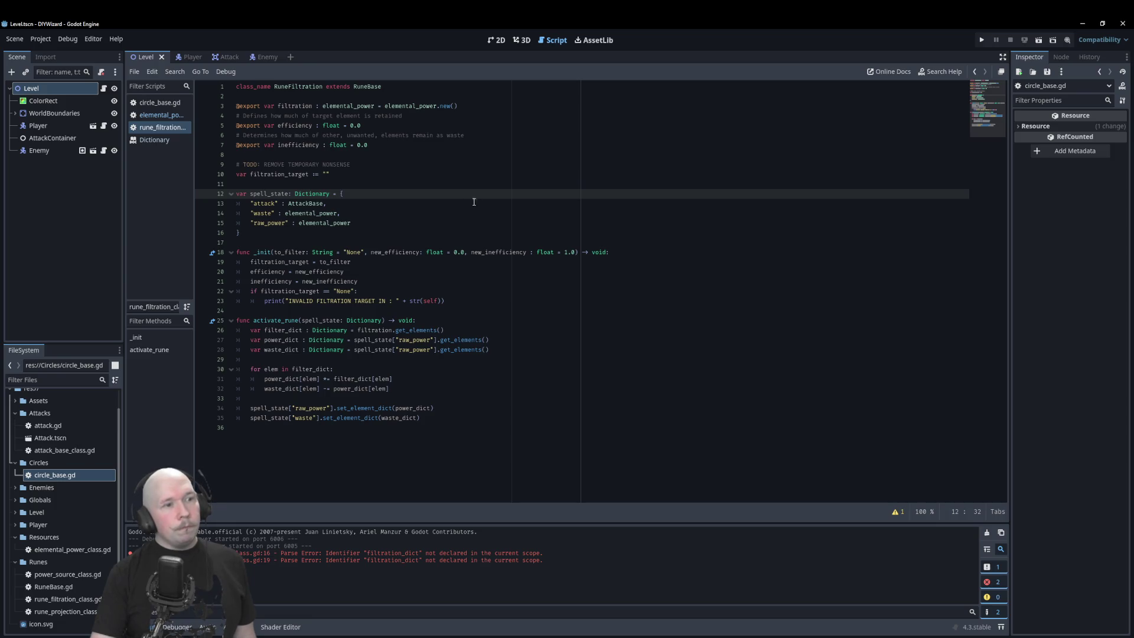
Append 'IS IT?' to the TODO comment above filtration_target.
left_click(384, 173)
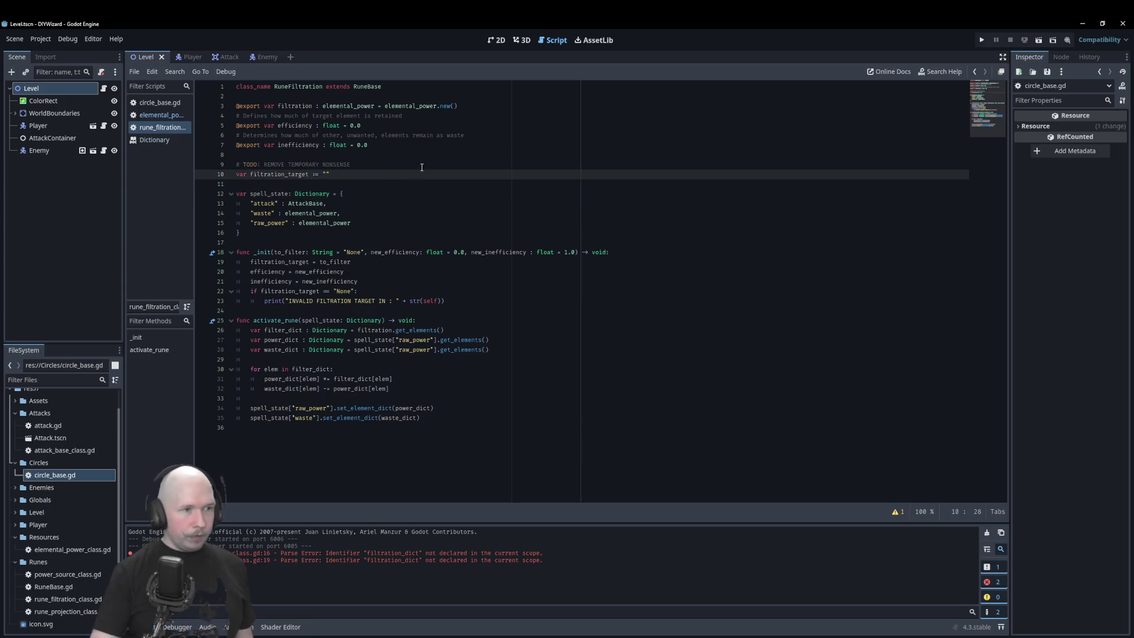
left_click(398, 164)
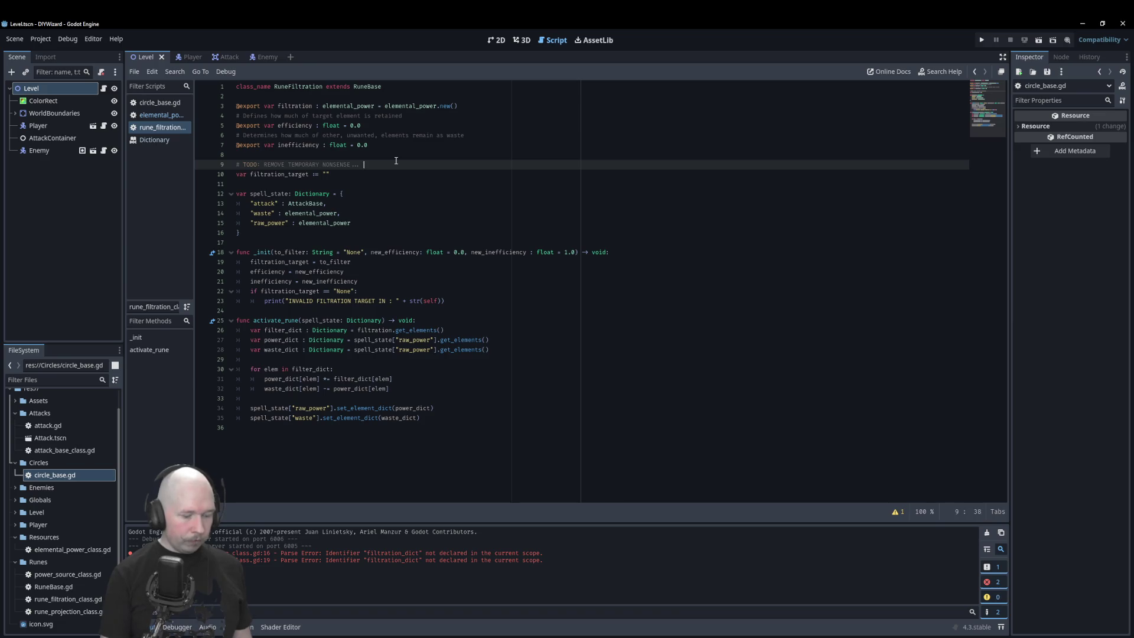
type("IS IT?!")
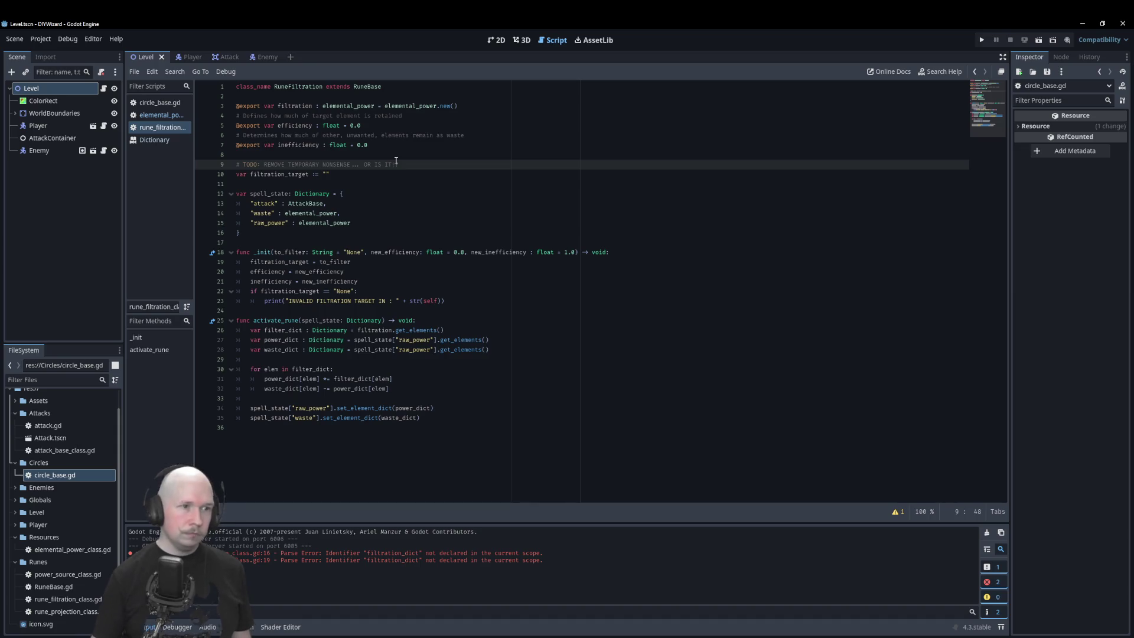
left_click(342, 181)
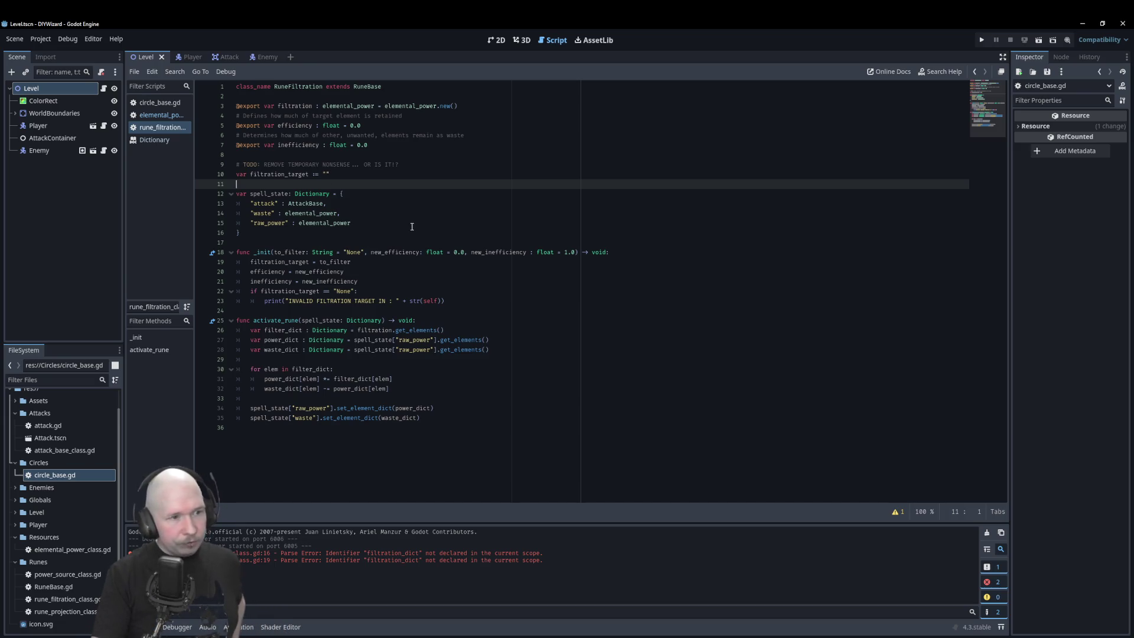
Insert a new line after the inefficiency assignment in _init, then switch to elemental_power.
left_click(399, 273)
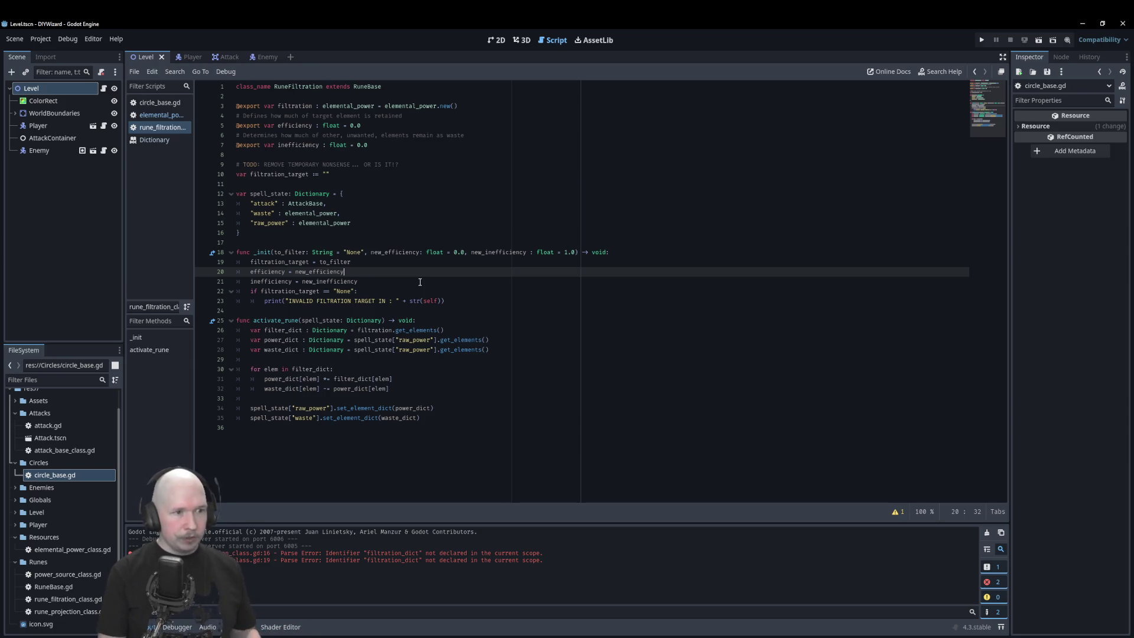
key("Down")
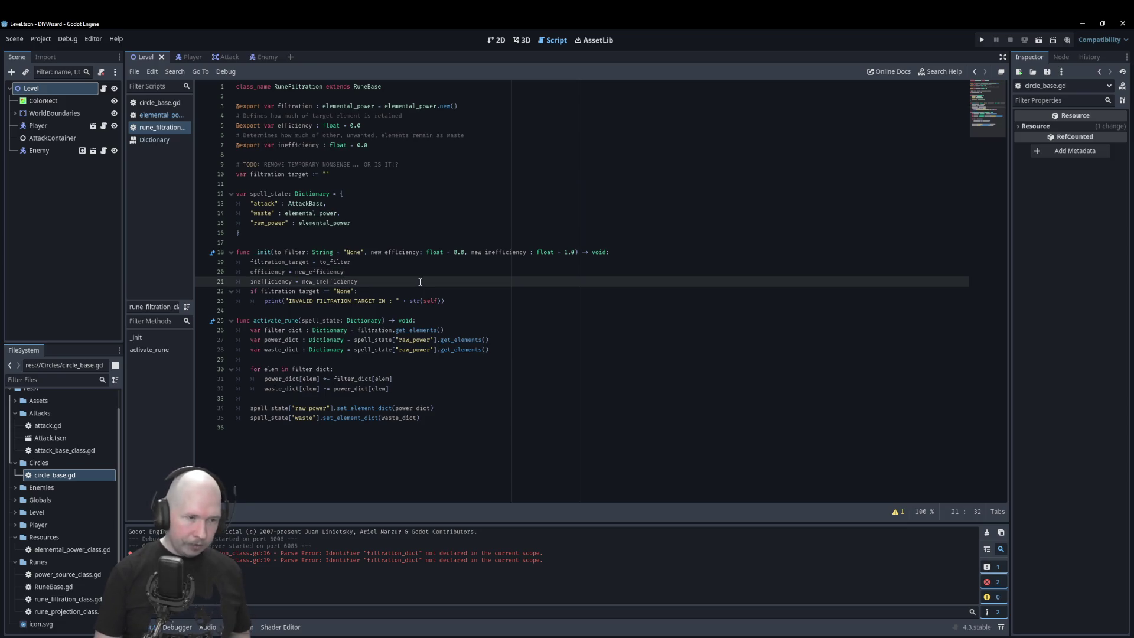
key("Return")
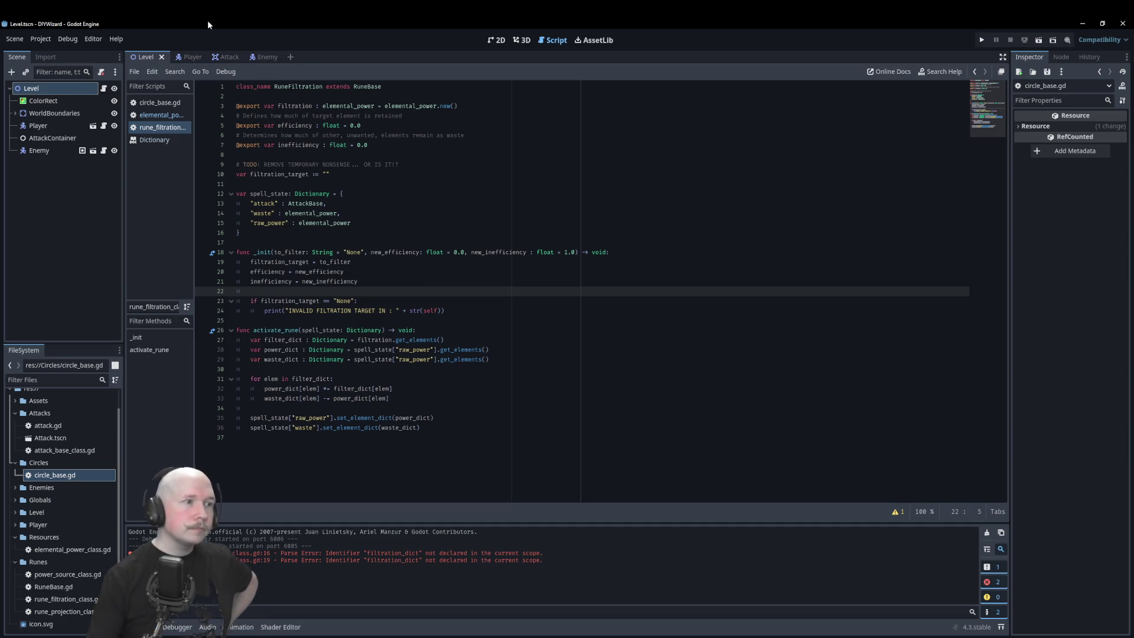
left_click(153, 102)
left_click(152, 115)
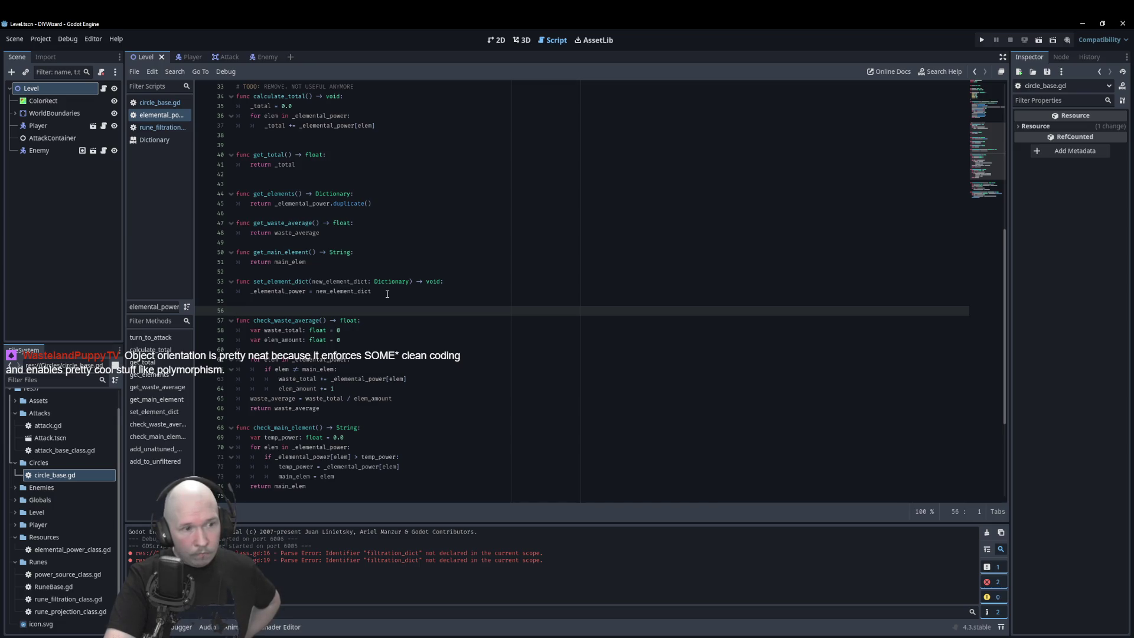
scroll(386, 294, "down", 5)
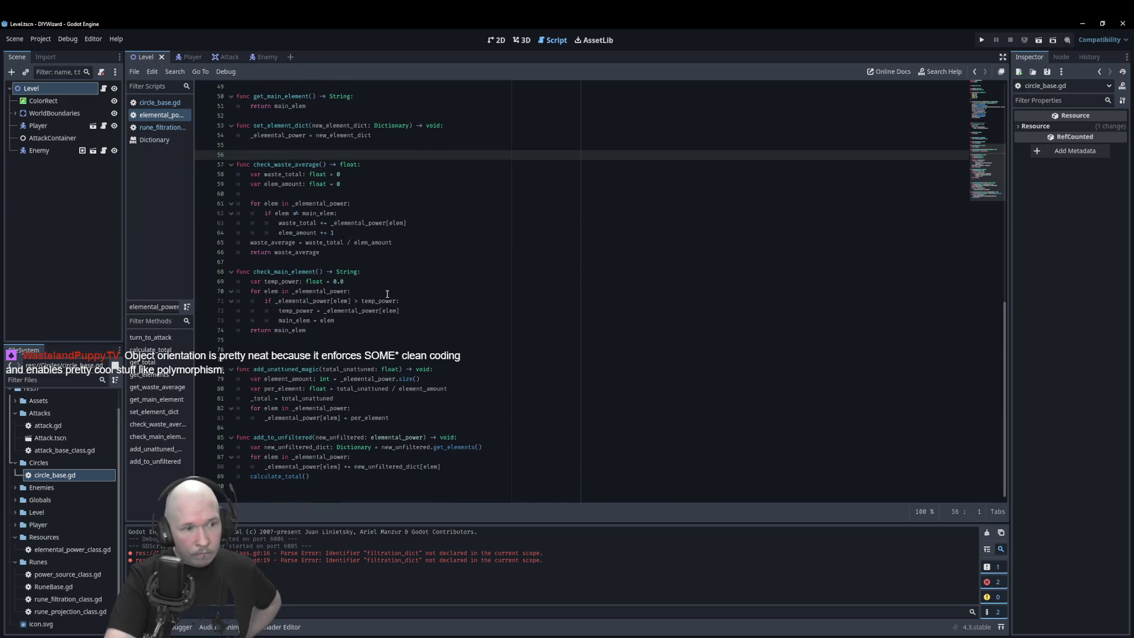
scroll(387, 293, "up", 12)
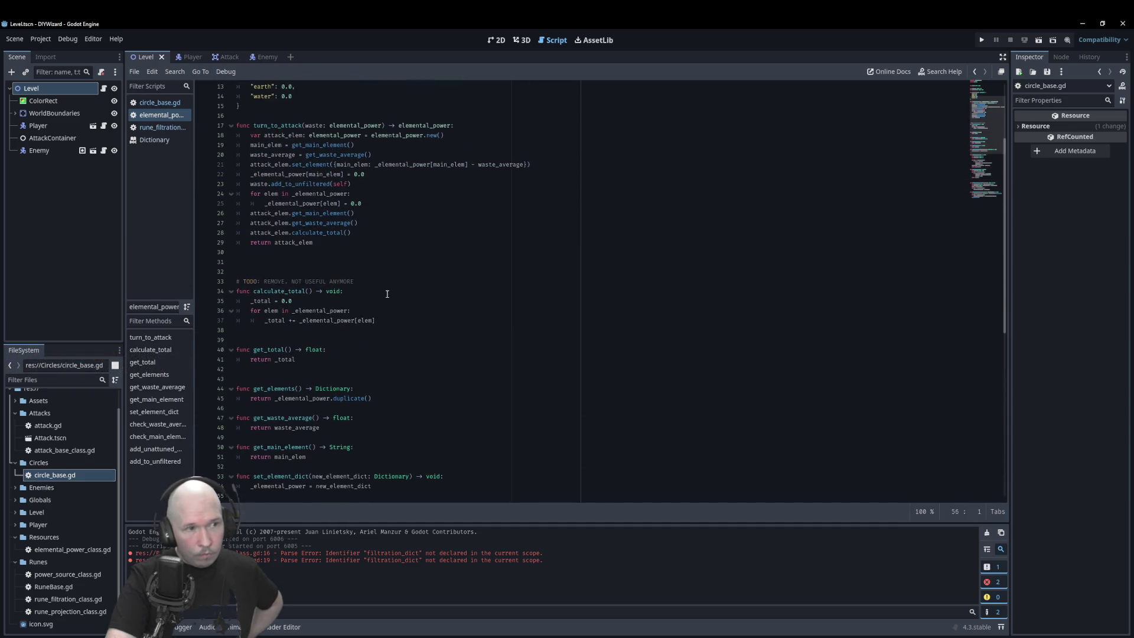
scroll(387, 294, "up", 4)
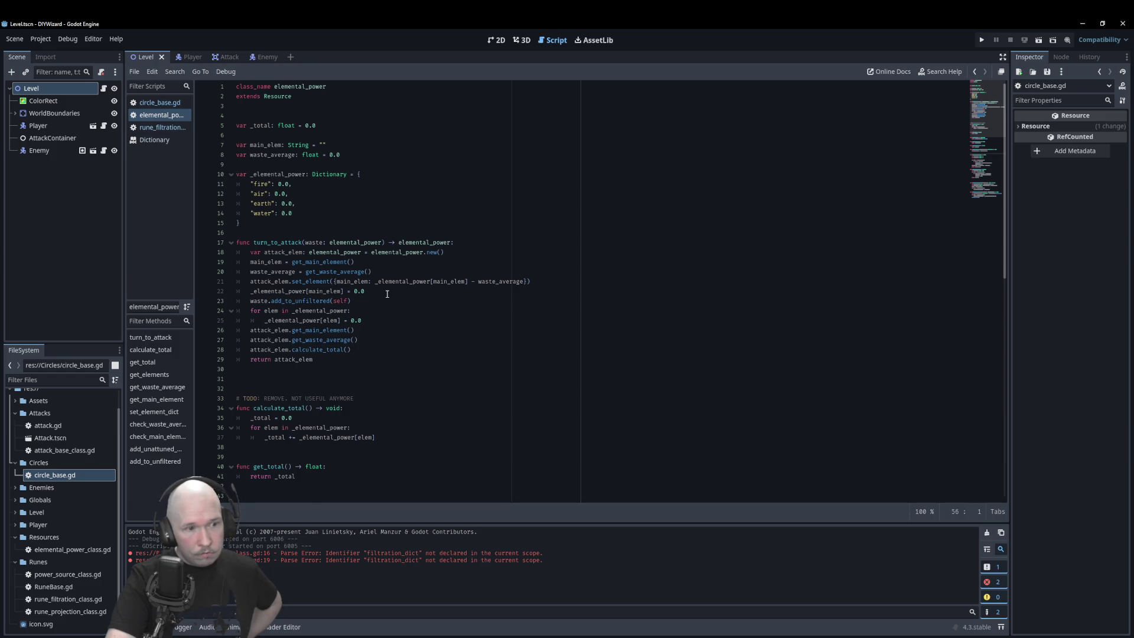
scroll(387, 294, "down", 5)
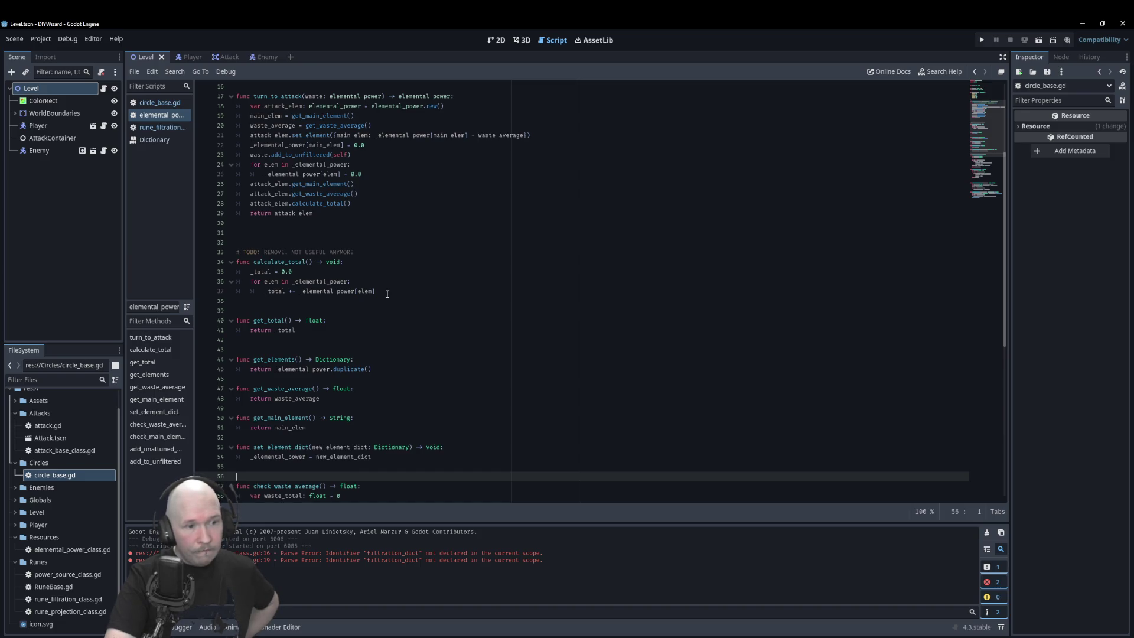
scroll(387, 294, "down", 4)
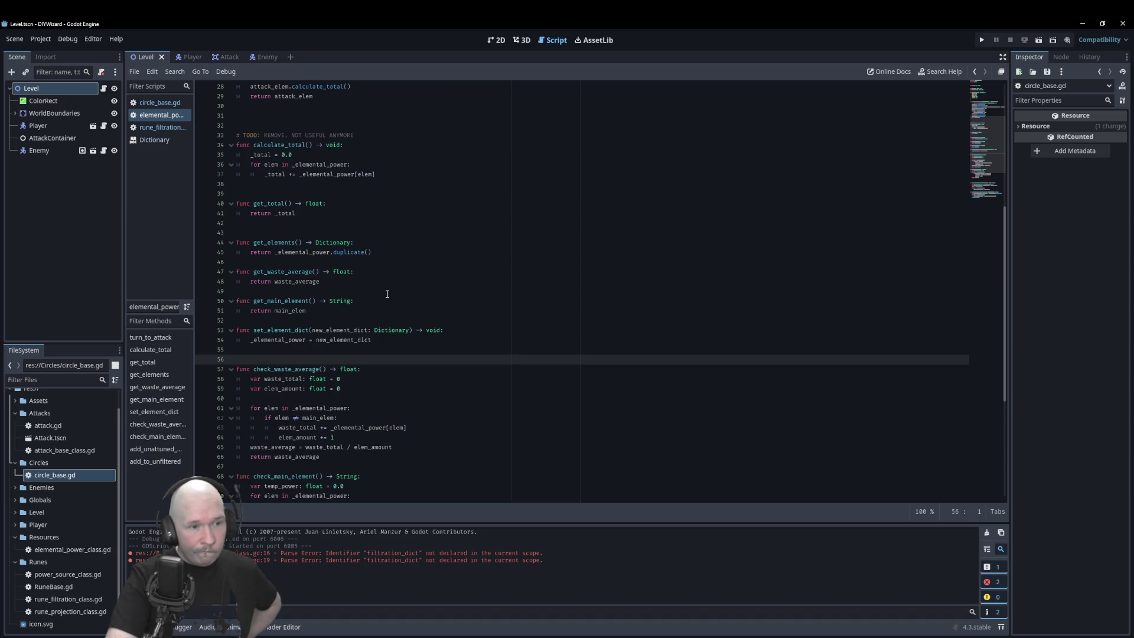
scroll(386, 294, "up", 9)
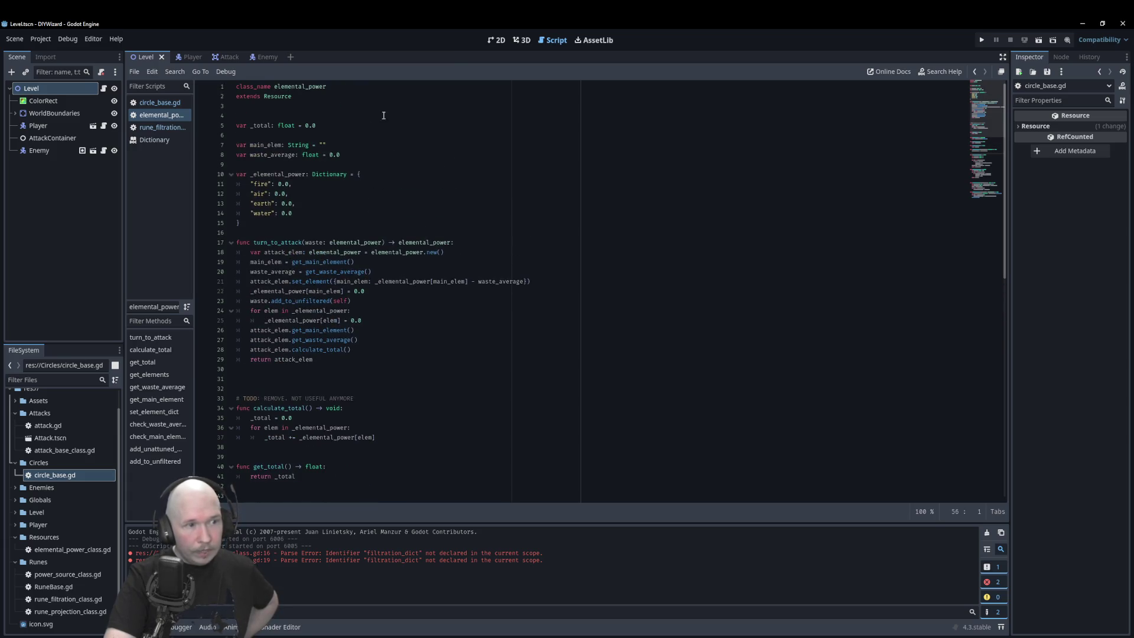
In rune_filtration, add the filter_dict = filtration.get_elements() declaration, copied from activate_rune, to the top of _init.
left_click(165, 126)
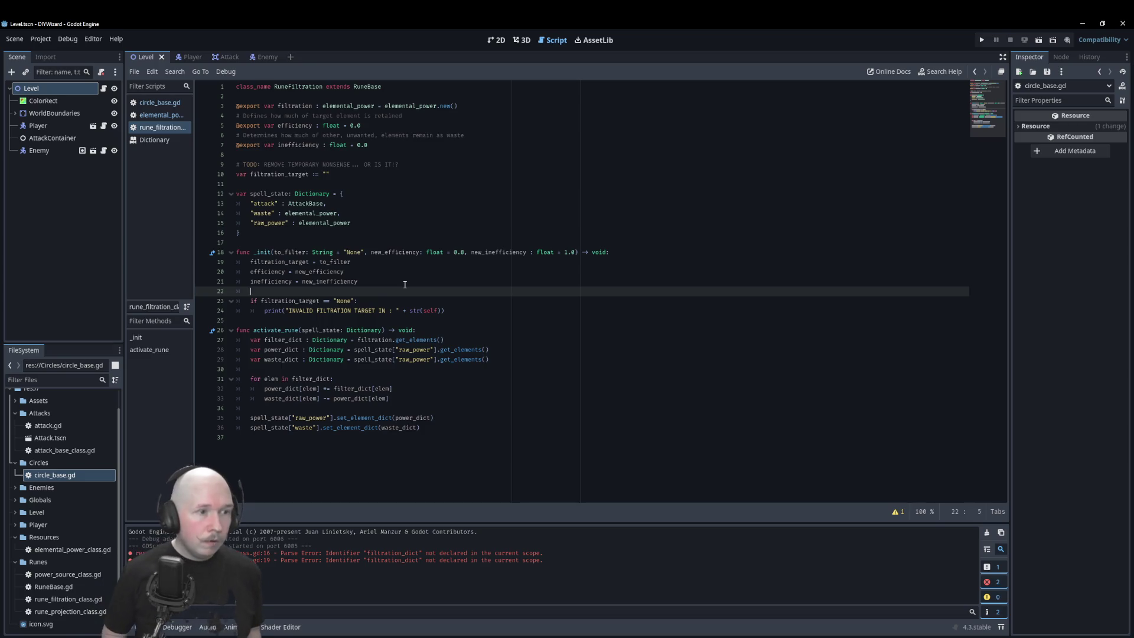
key("Up")
key("Up")
key("Up")
key("Return")
key("Up")
type("var")
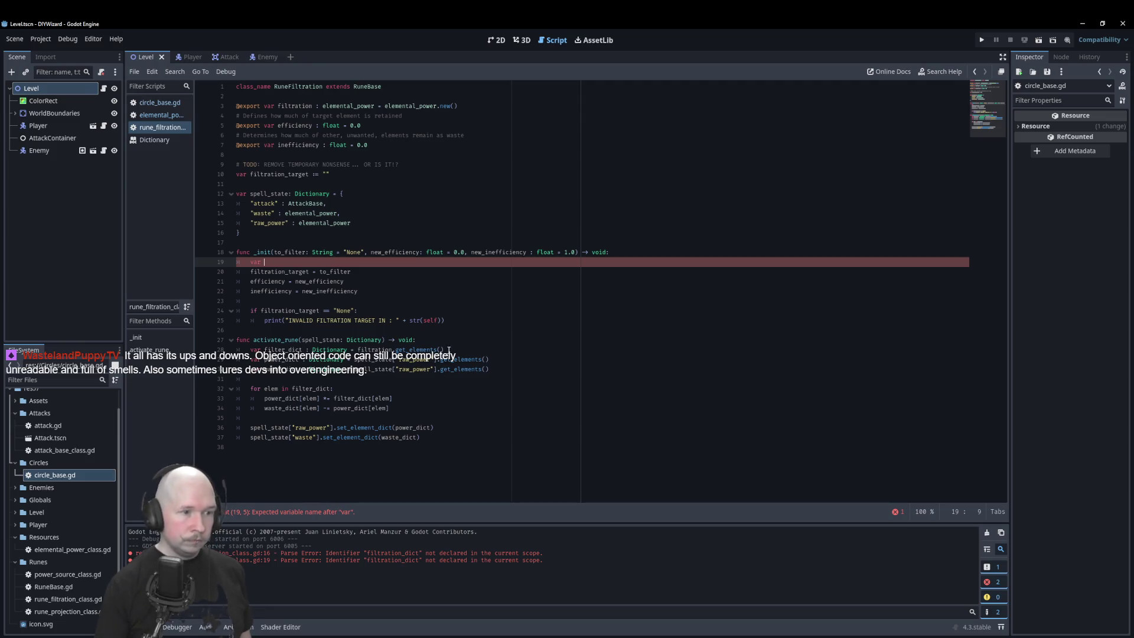
left_click_drag(444, 349, 249, 349)
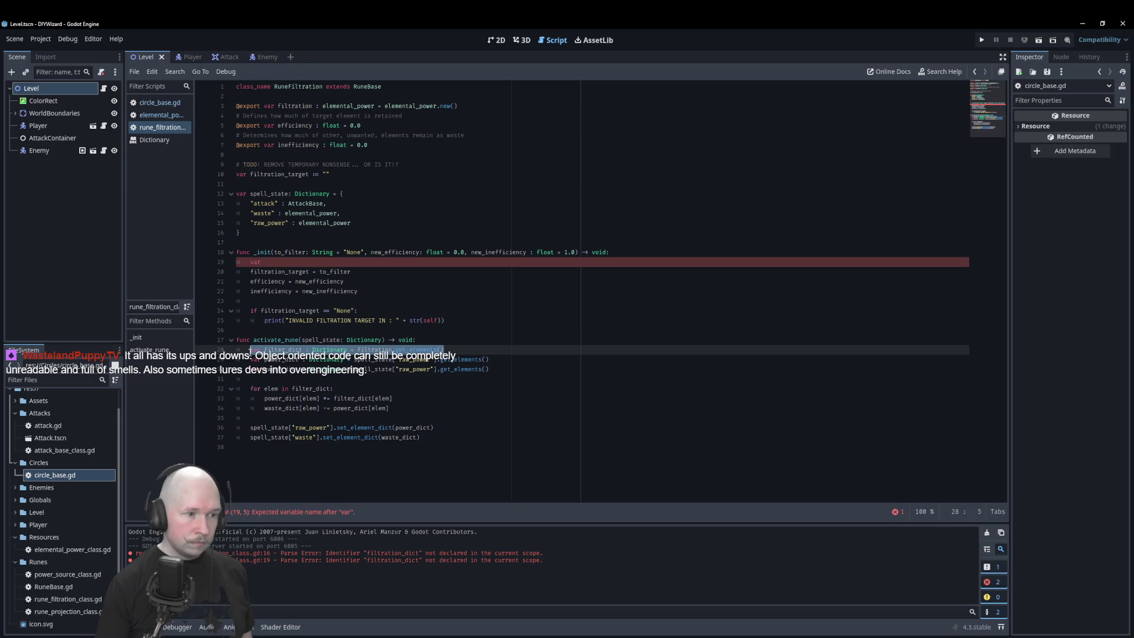
key("ctrl+c")
double_click(255, 262)
key("ctrl+v")
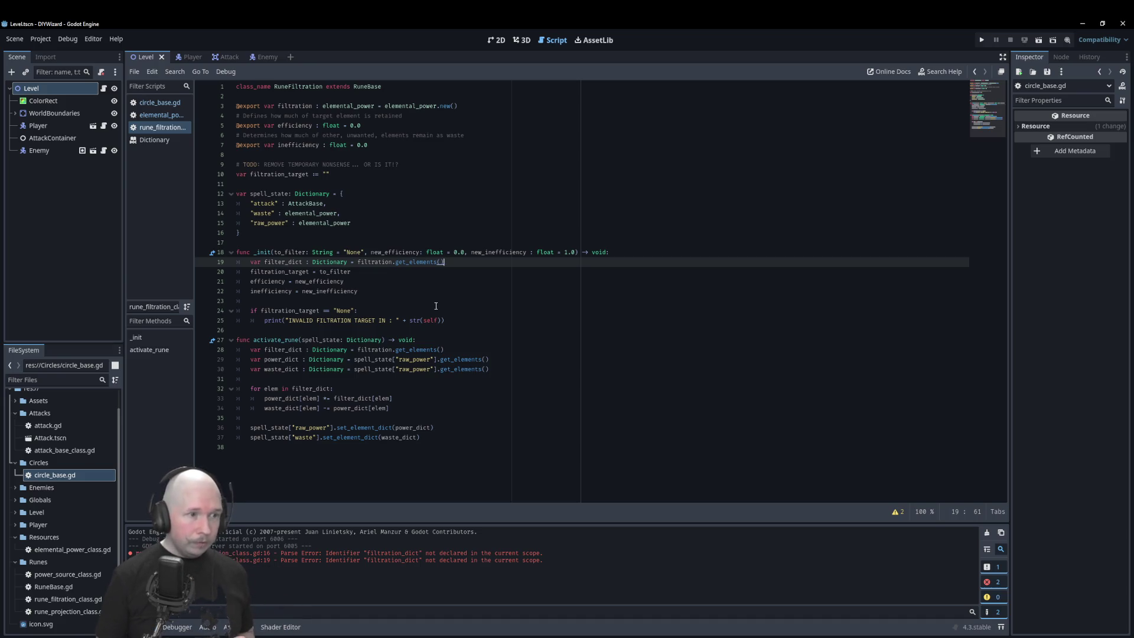
key("Down")
key("Down")
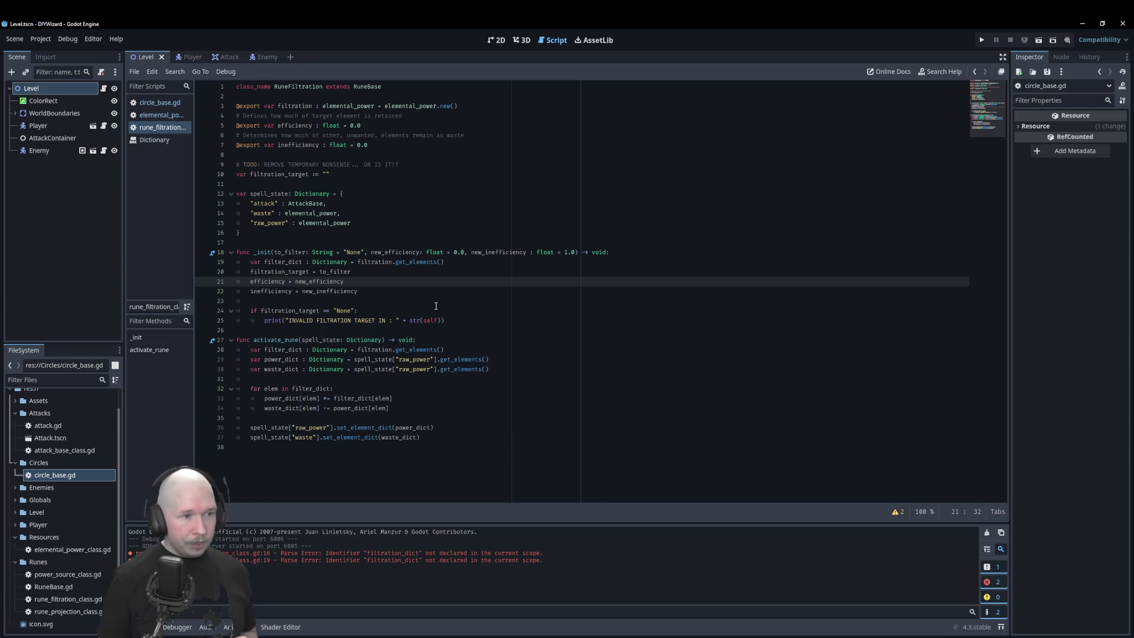
key("Down")
key("Down")
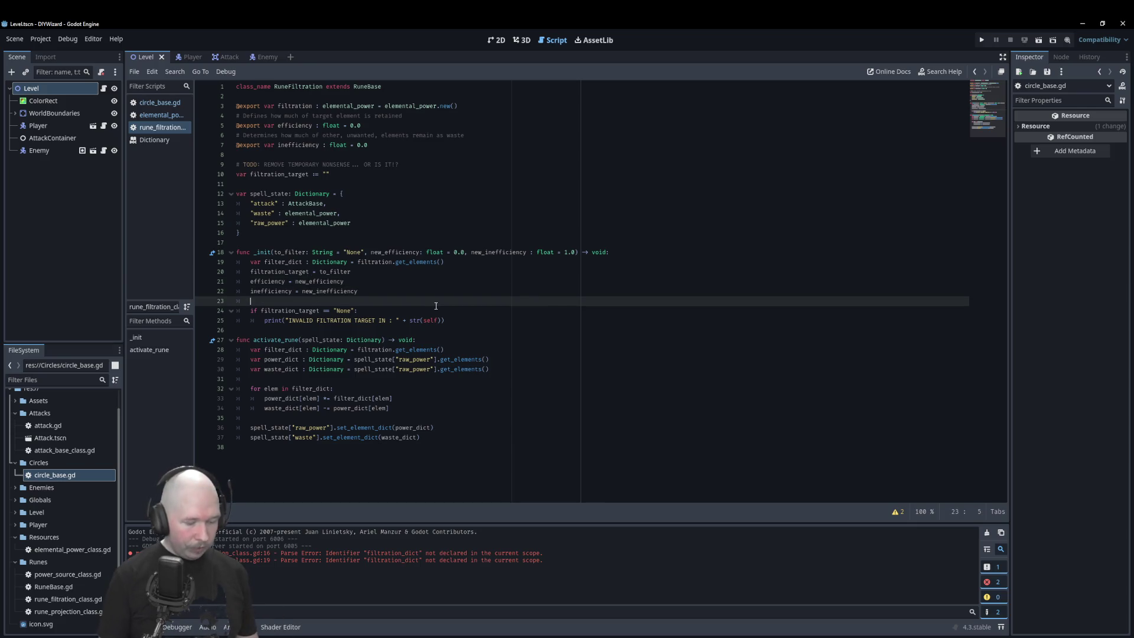
Start a 'for elem in filter_dict:' loop containing an 'if elem == filtration_target' check.
type("for ")
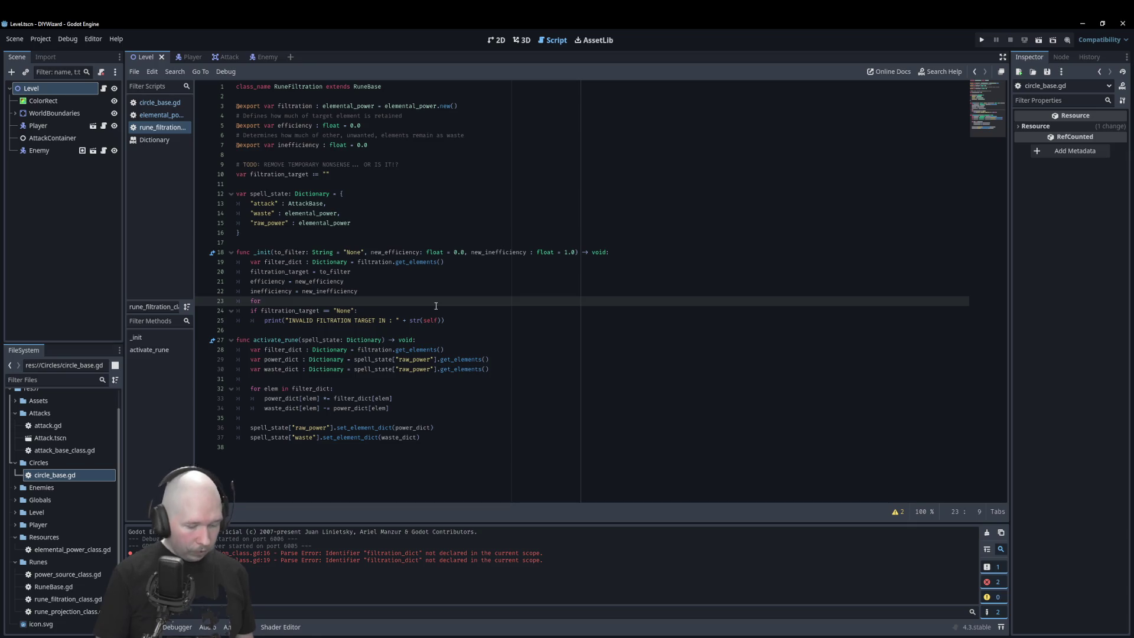
type("elem in ")
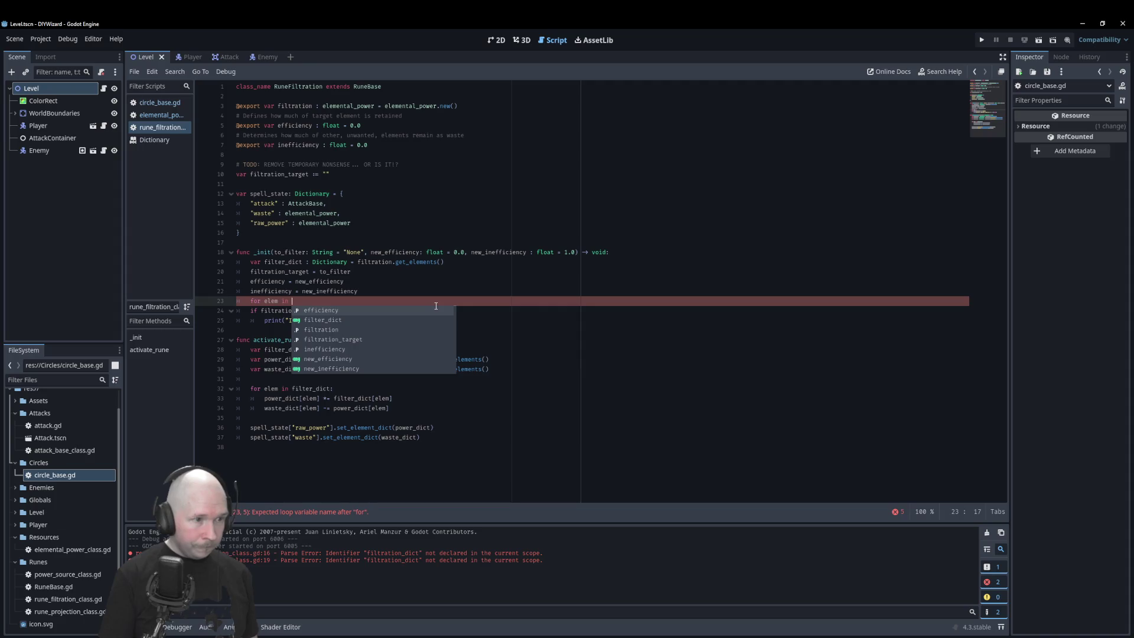
type("filter_dict")
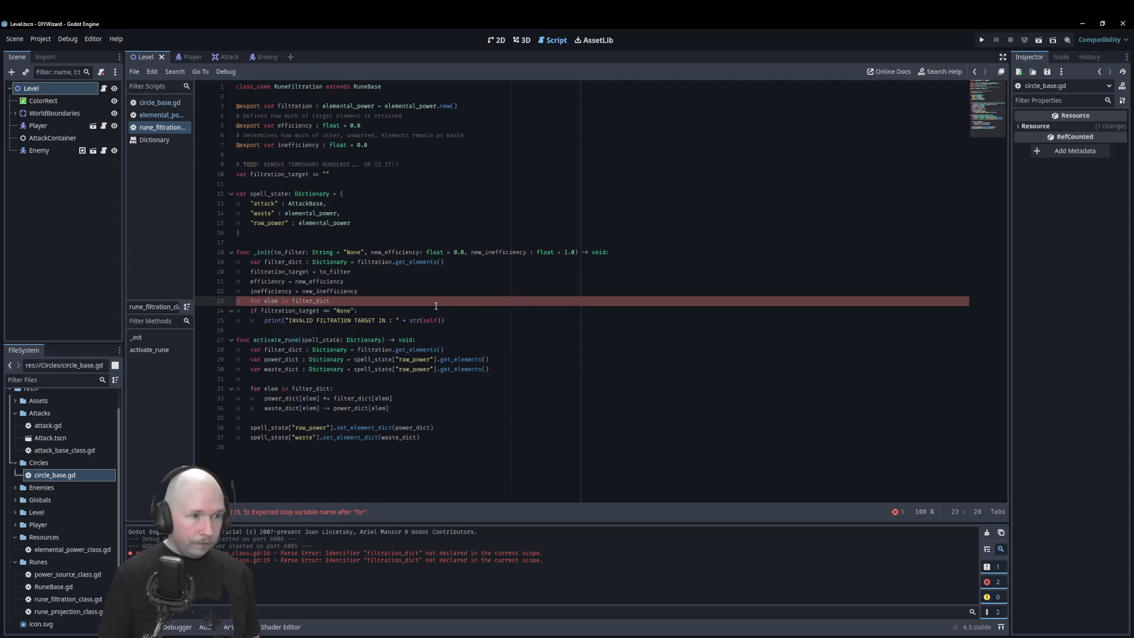
type(":")
key("Return")
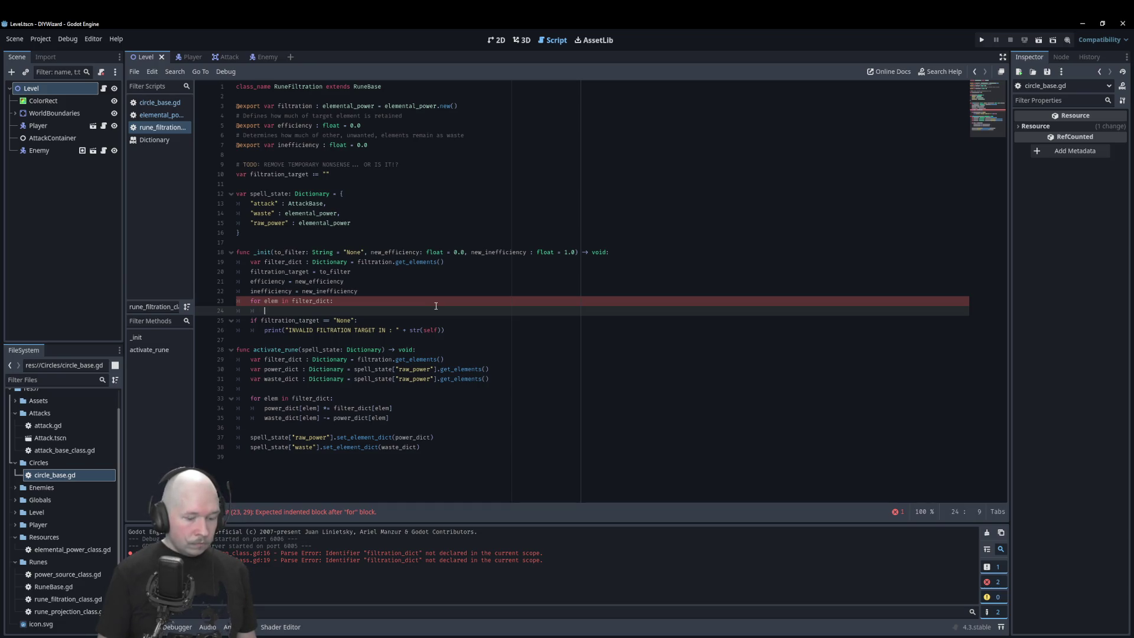
type("if")
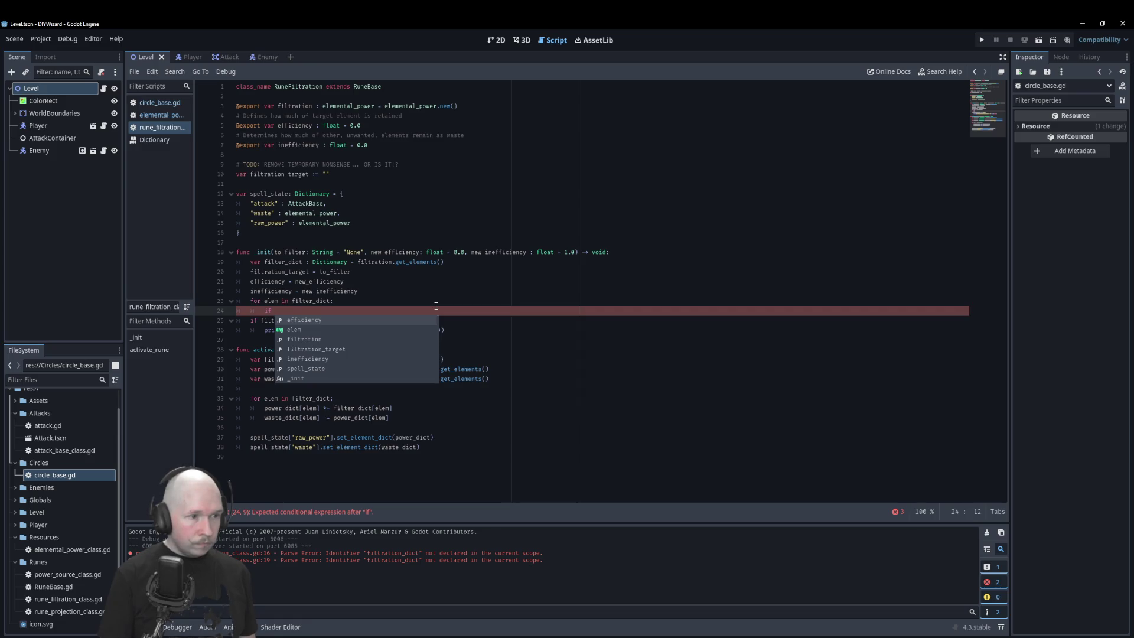
type("elem ==")
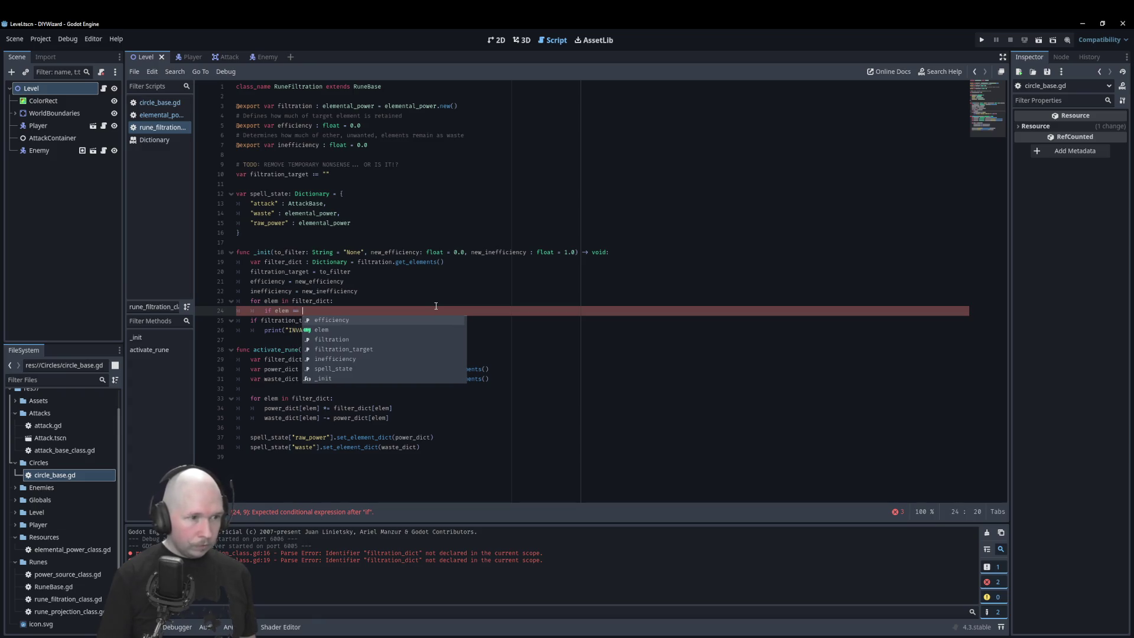
type(" filtration_target:")
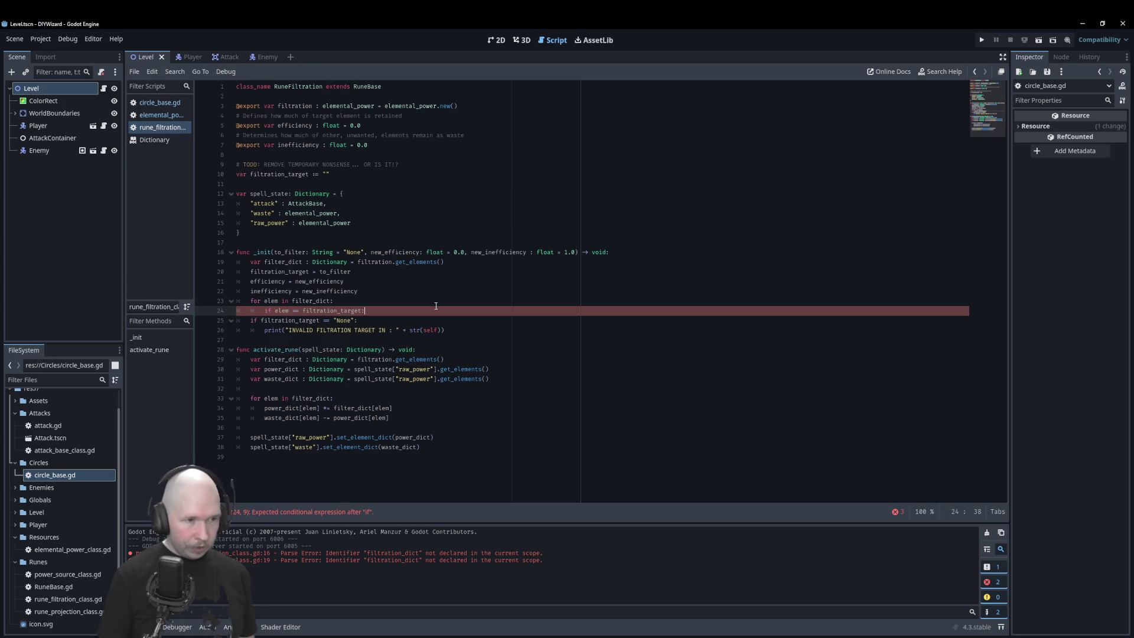
key("Return")
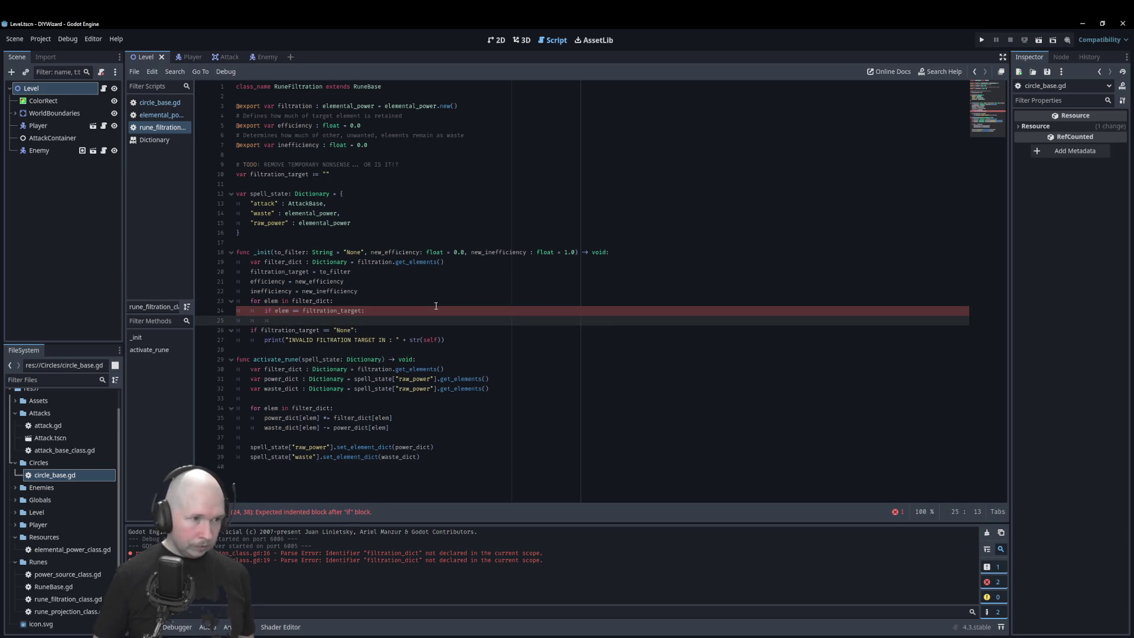
Replace the if check with the loop body 'filter_dict[elem] = inefficiency', followed by new lines.
type("filter")
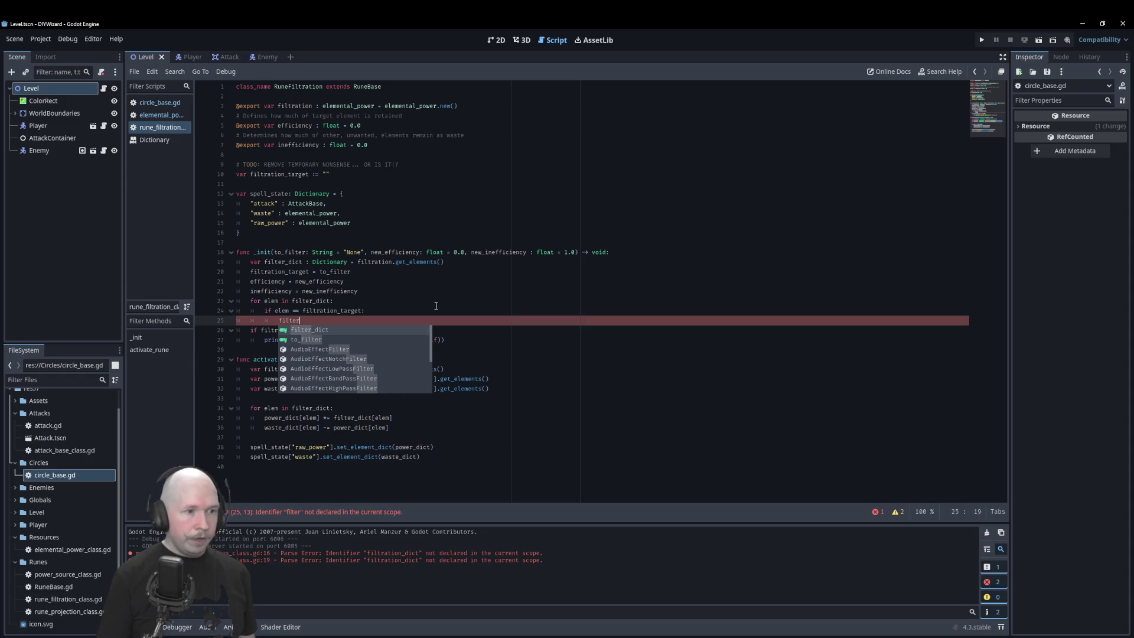
key("Escape")
key("shift+Up")
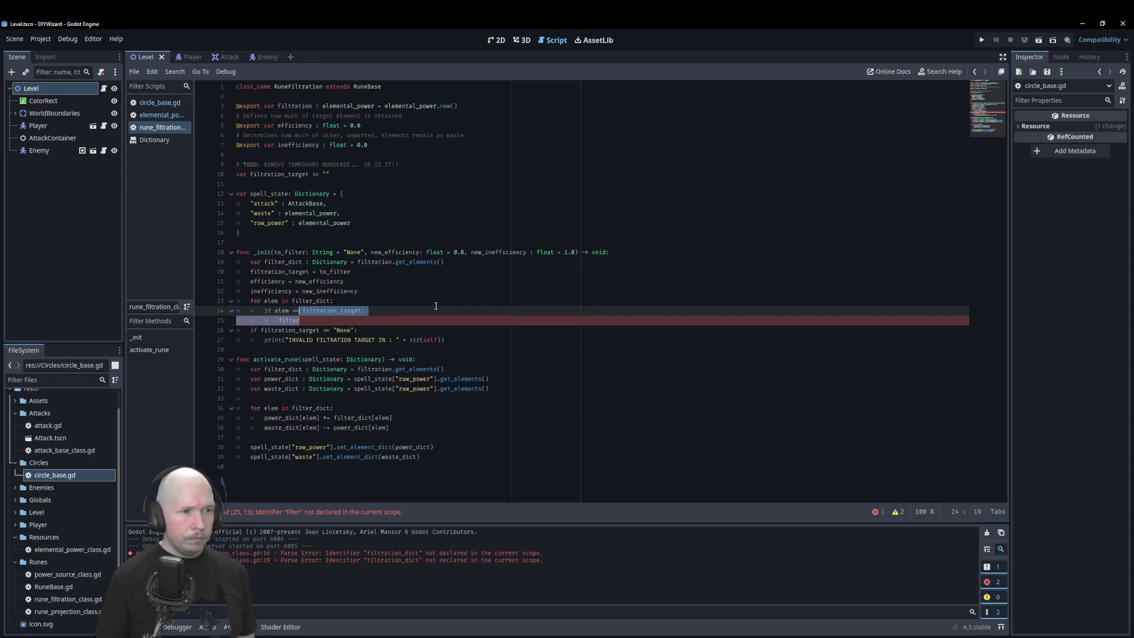
key("BackSpace")
key("BackSpace")
key("BackSpace")
key("BackSpace")
key("BackSpace")
type("filter")
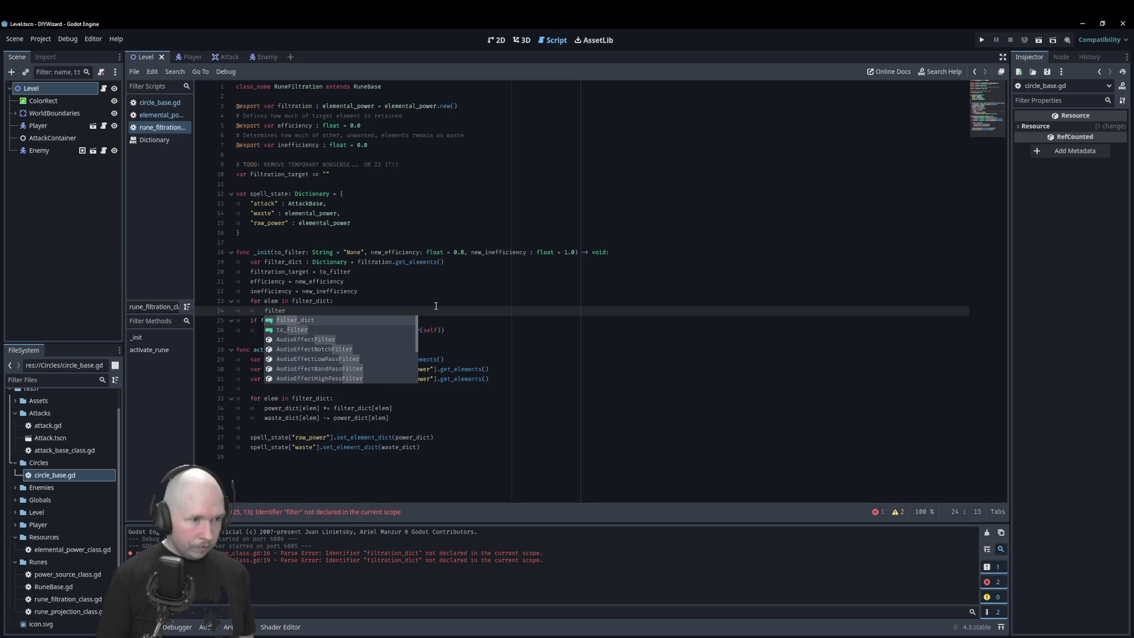
key("Return")
type("[elem]")
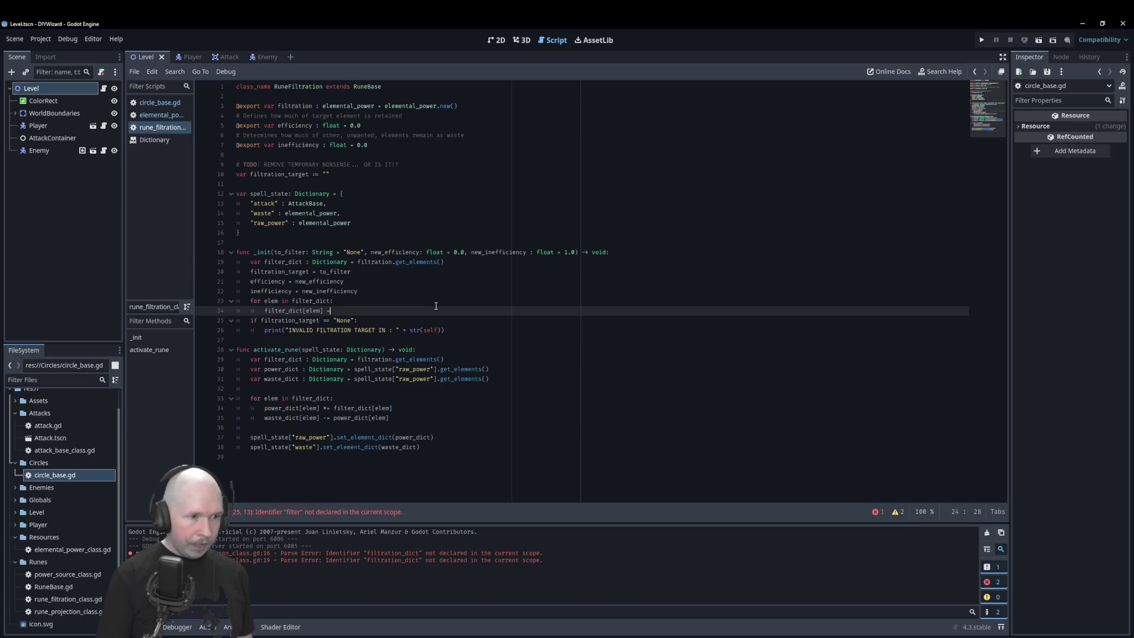
type(" = inefficiency")
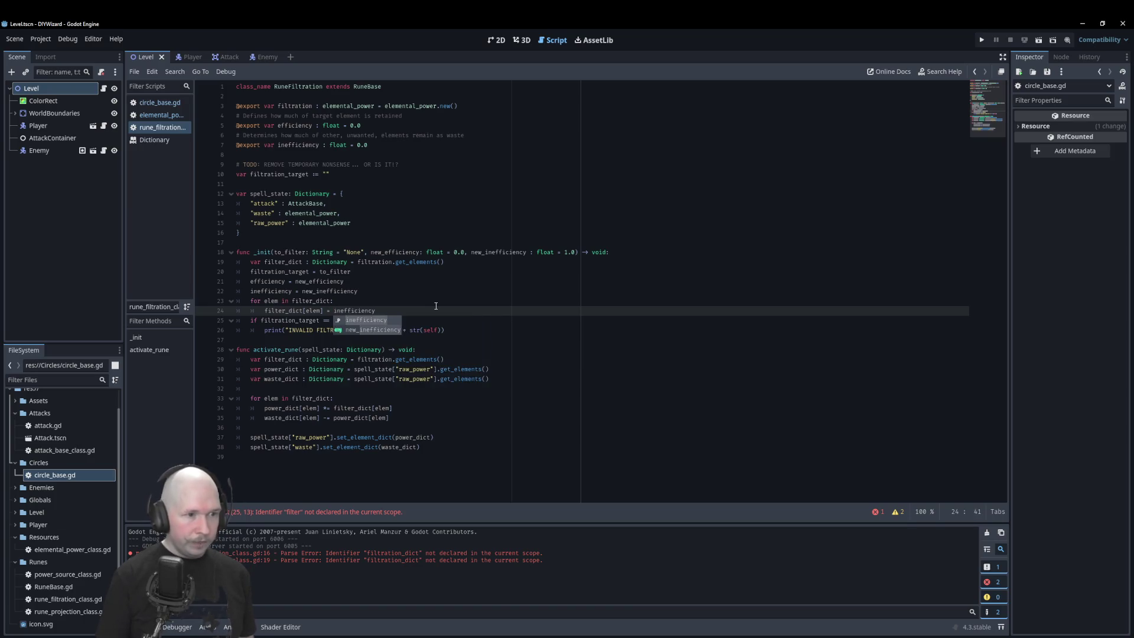
key("Return")
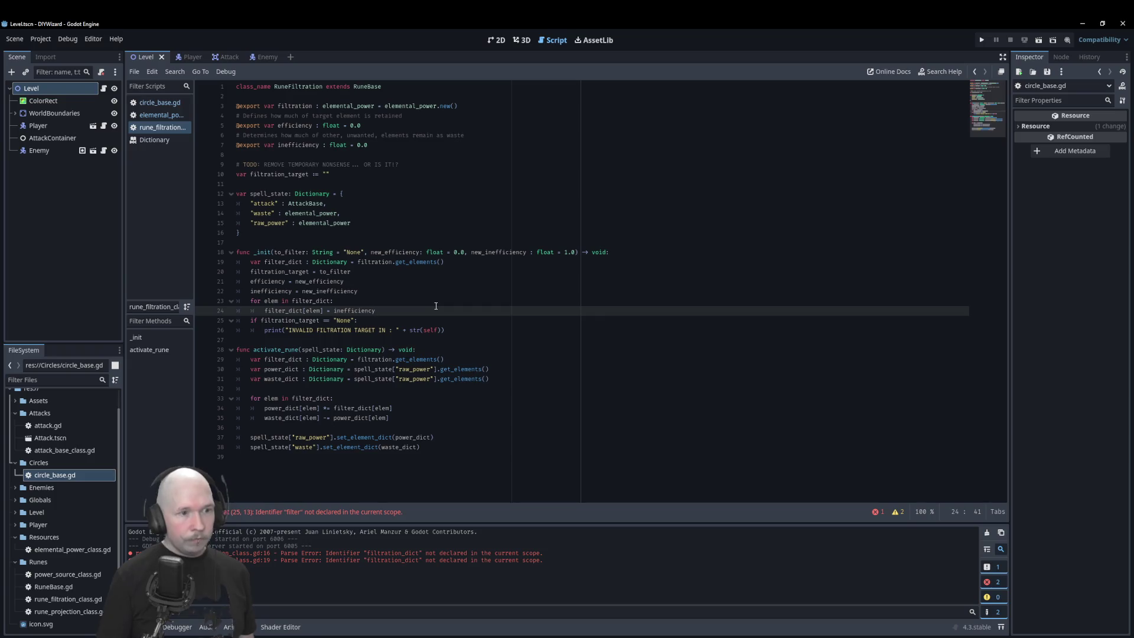
key("Return")
Add 'filter_dict[to_filter] = efficiency' after the loop, then go to new_inefficiency's default value.
type("filter_dict[")
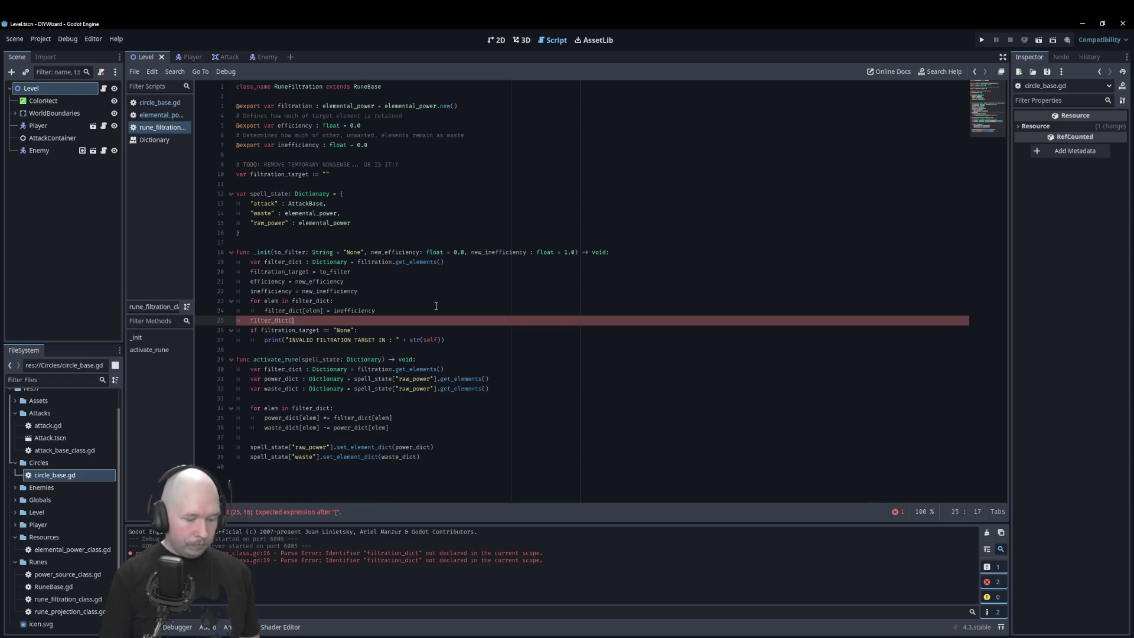
type("to")
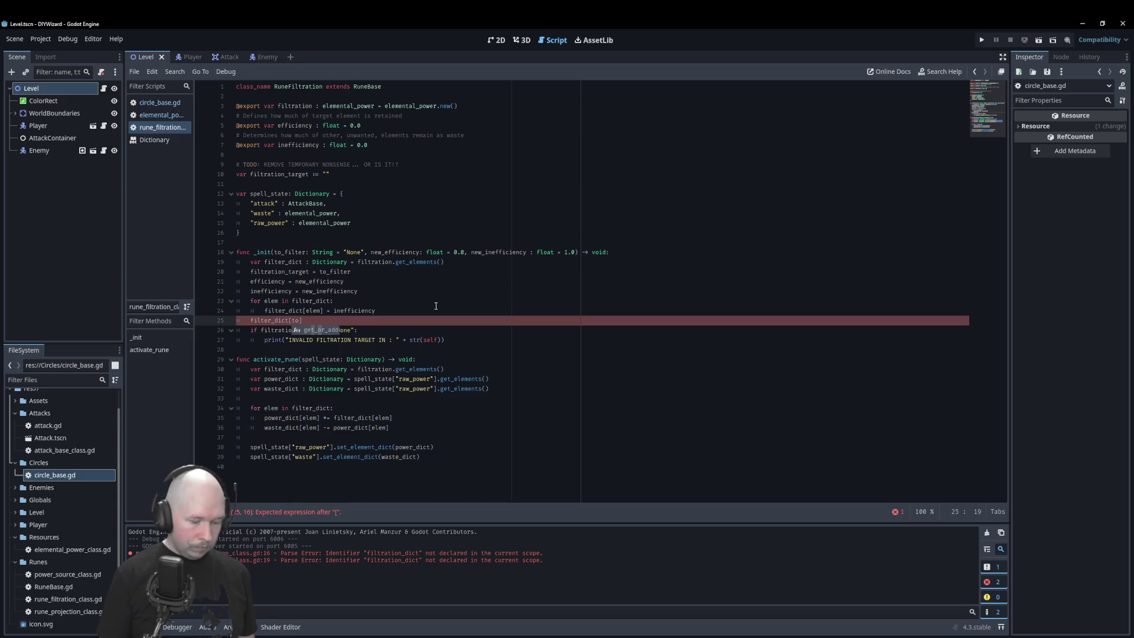
type("_f")
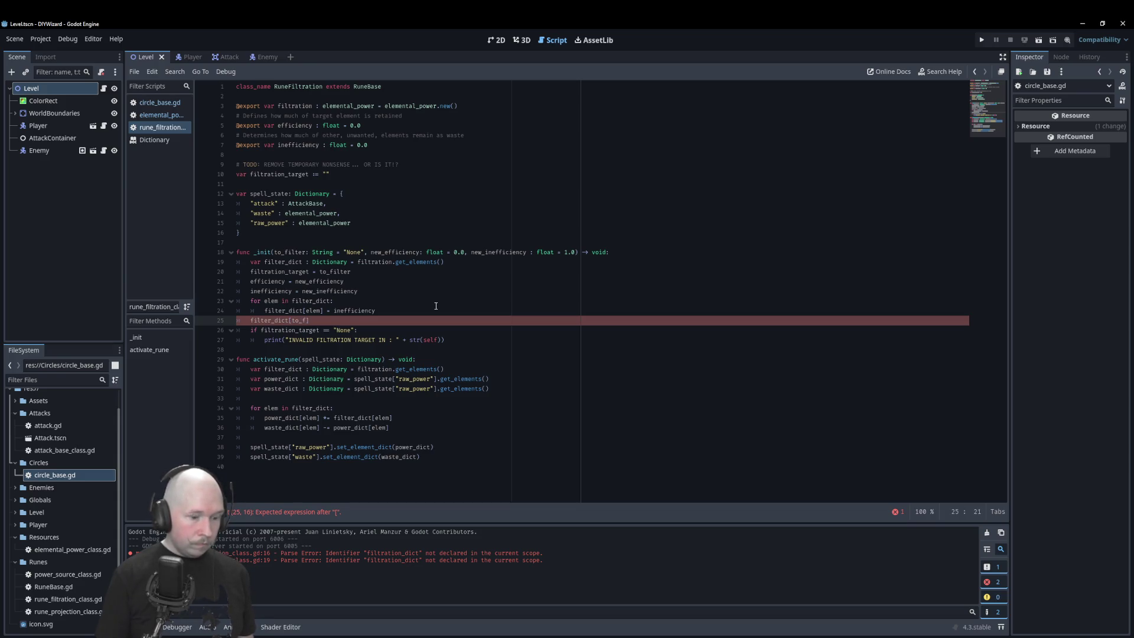
type("ilter")
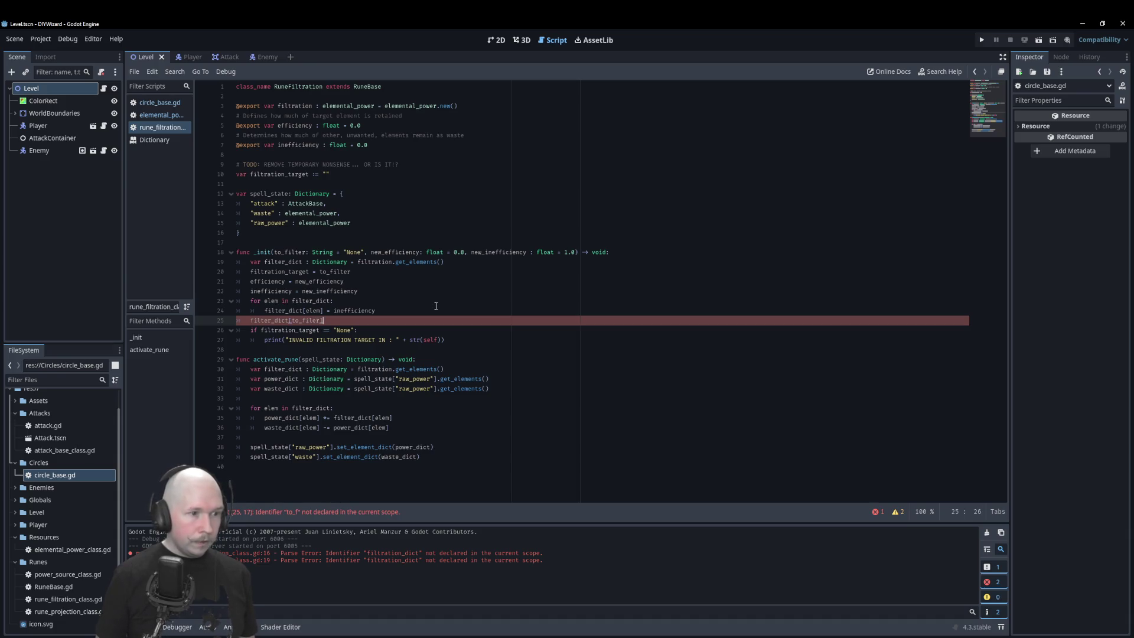
type("t")
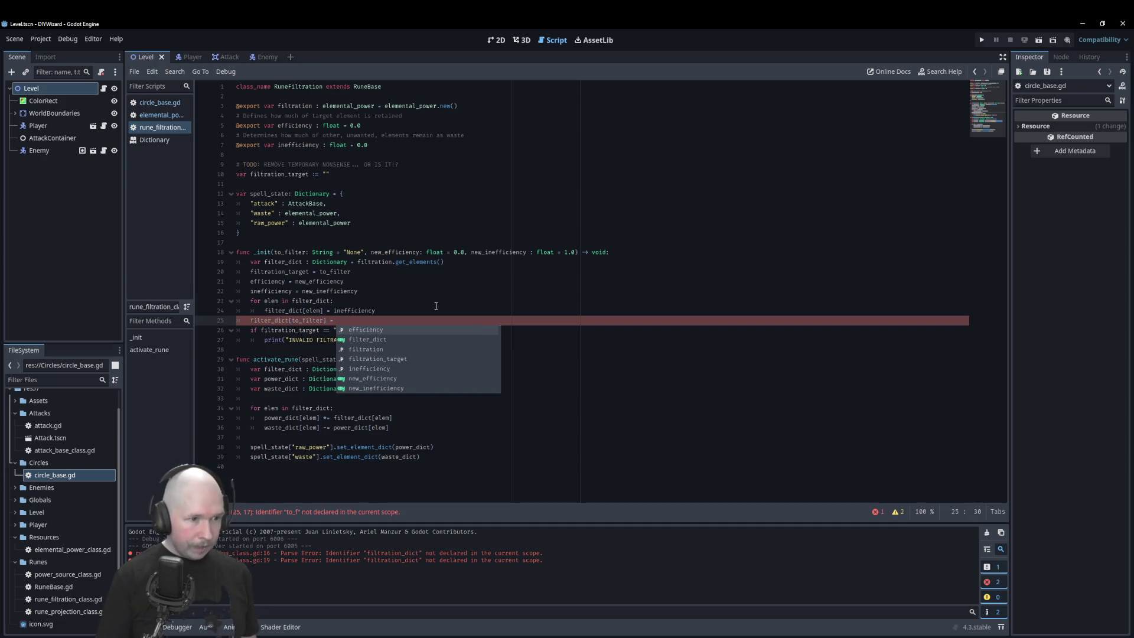
type(" efficiency")
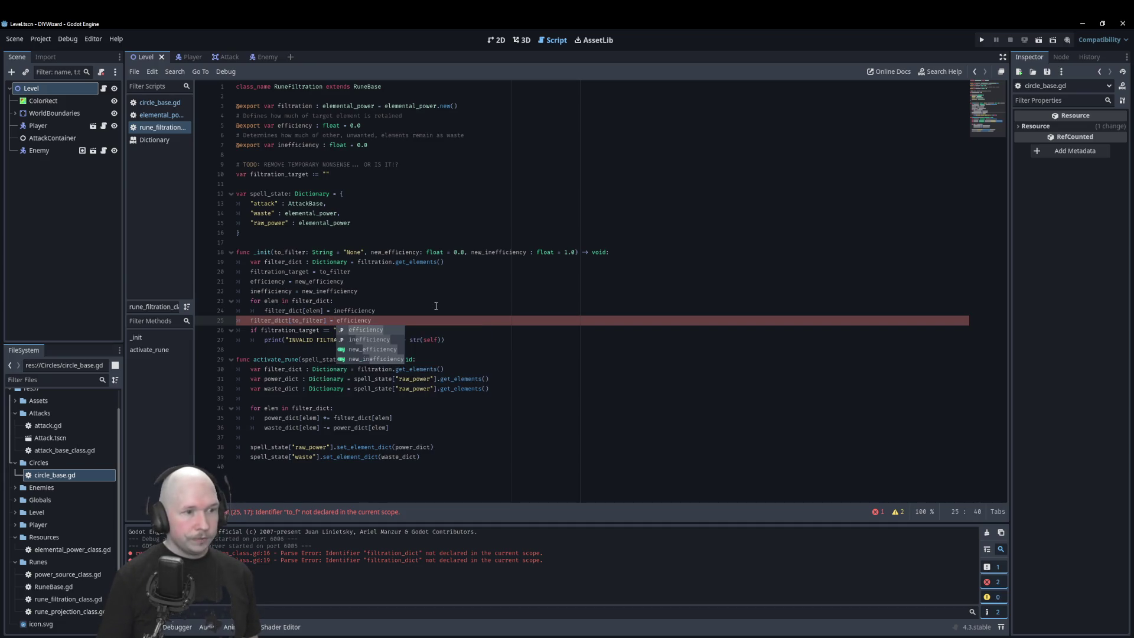
left_click(438, 303)
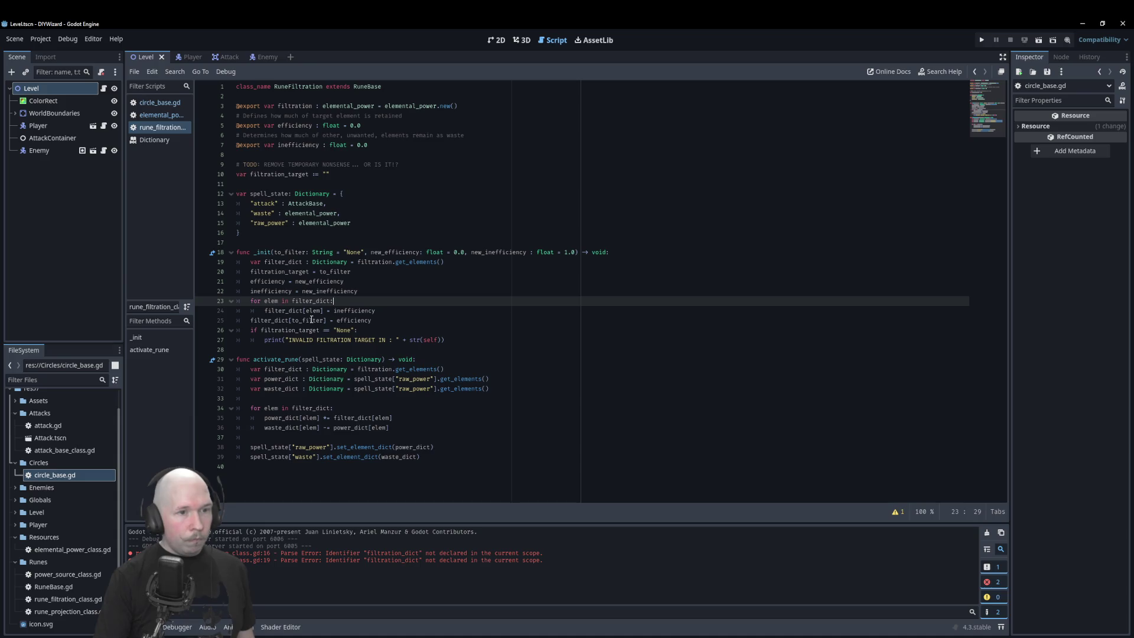
left_click(565, 252)
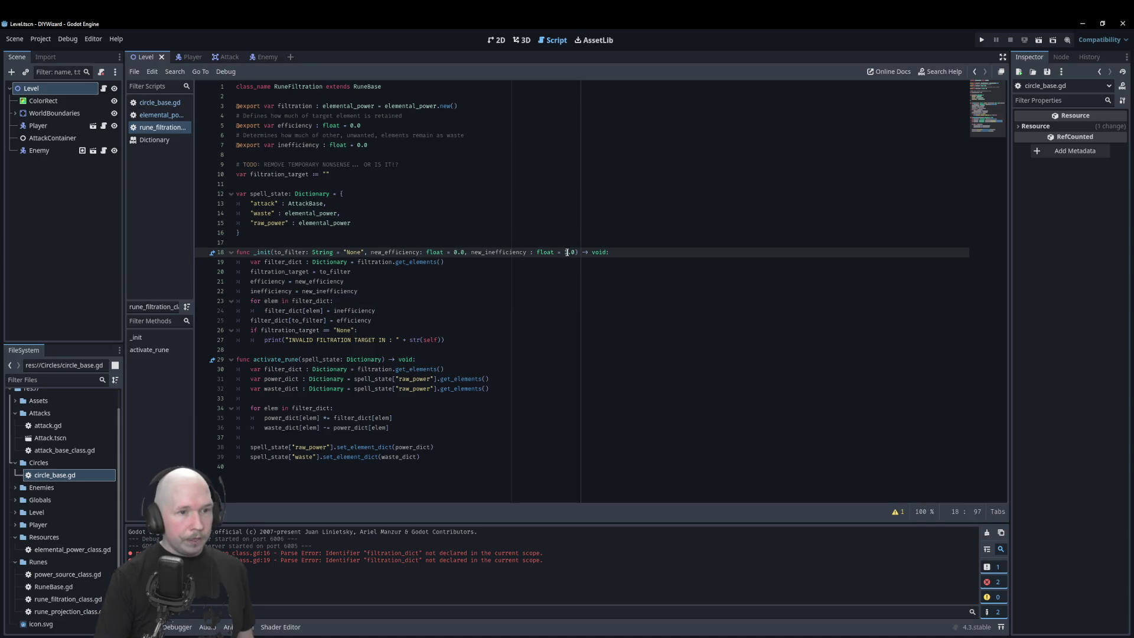
key("BackSpace")
type("0")
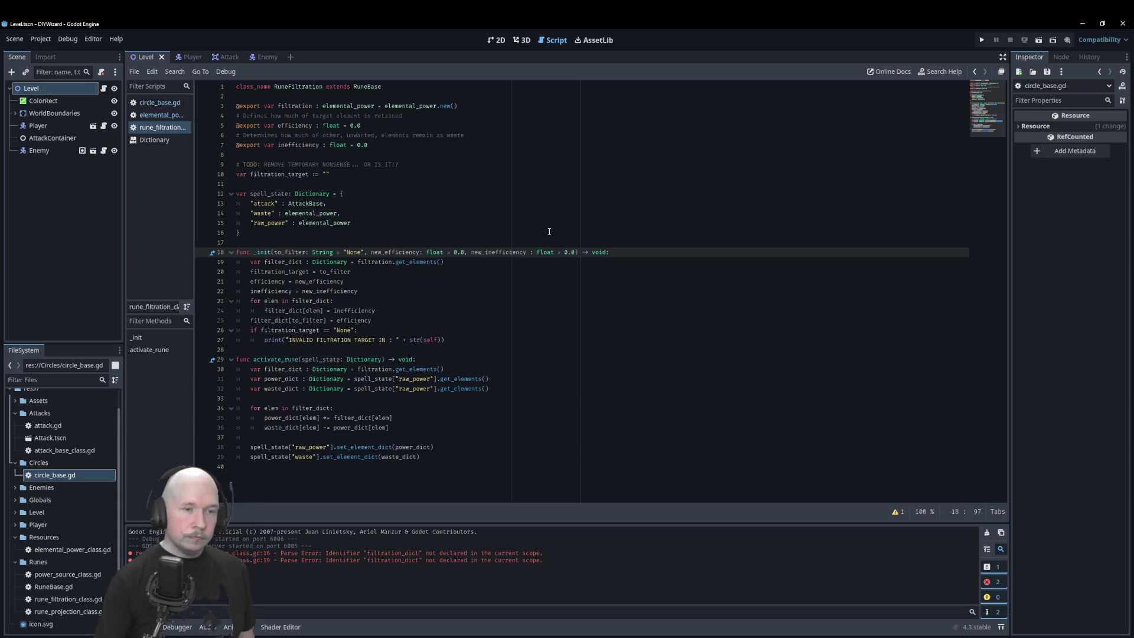
left_click(561, 222)
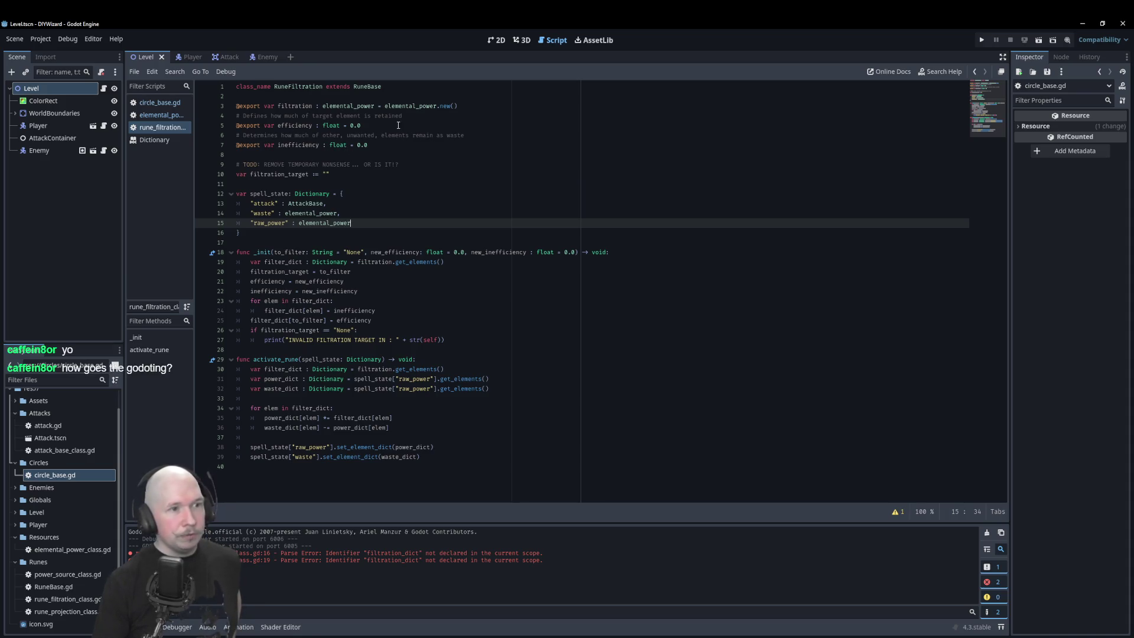
left_click(426, 290)
left_click(389, 311)
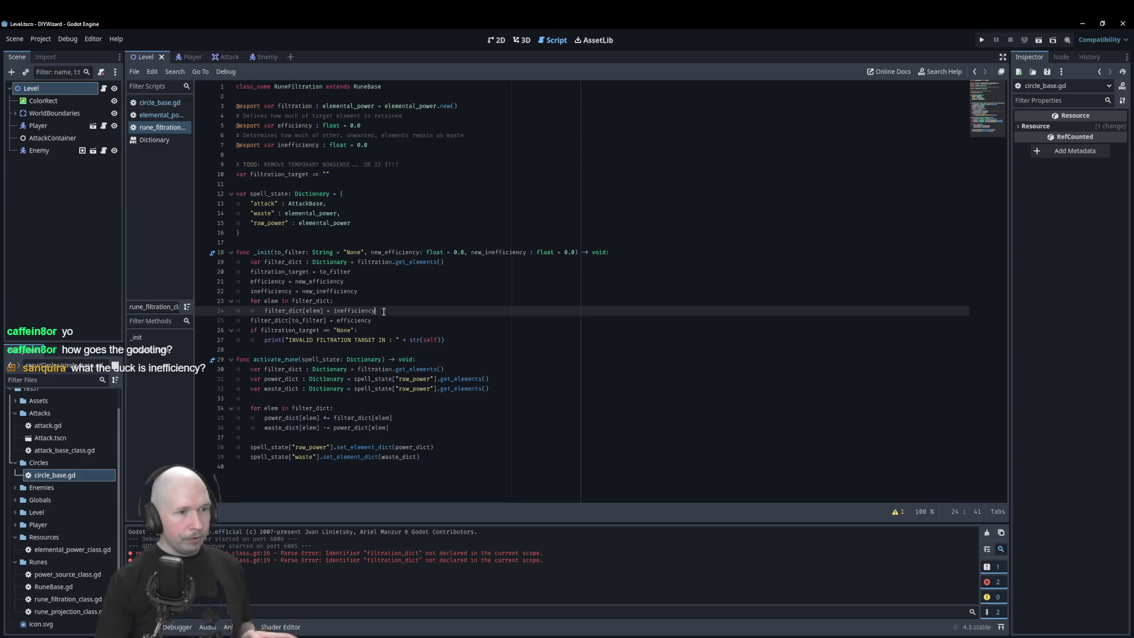
double_click(353, 311)
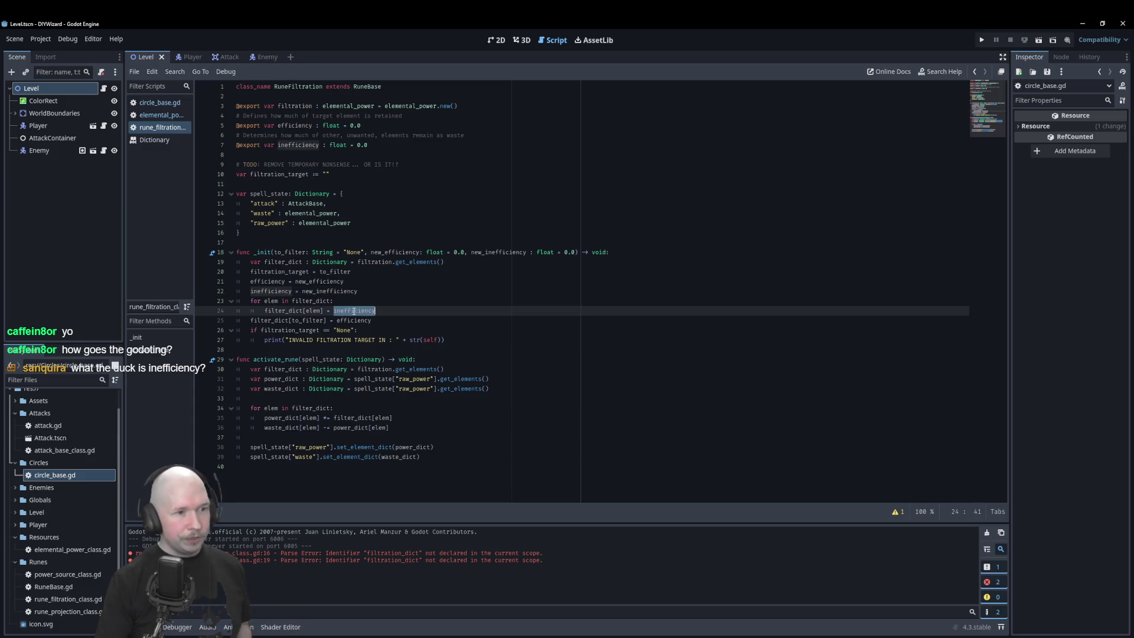
double_click(357, 320)
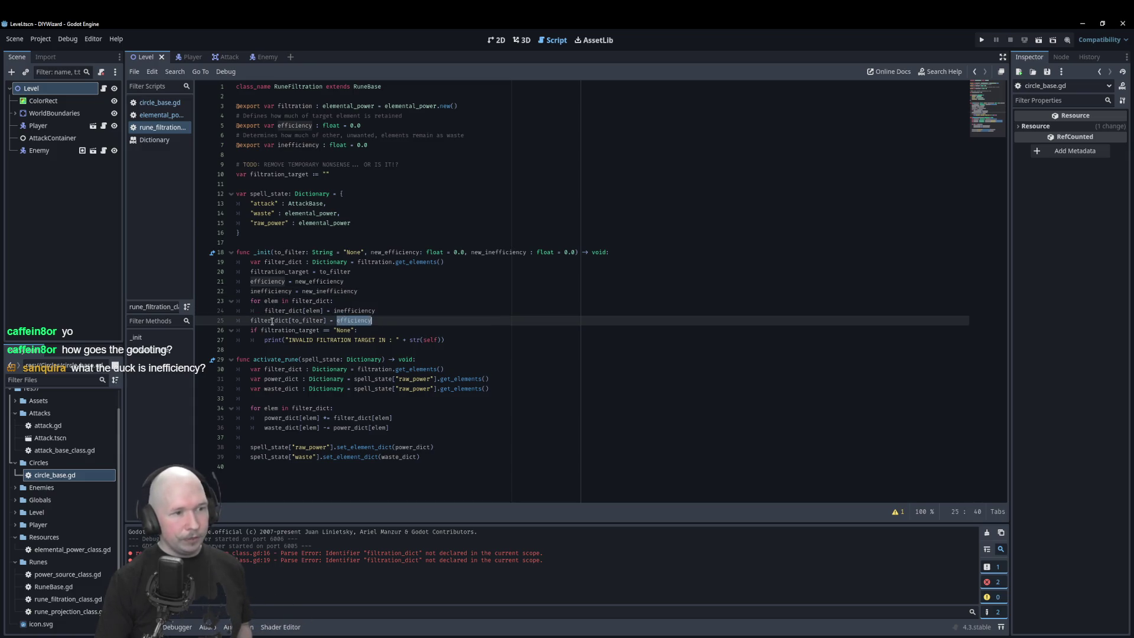
left_click(414, 311)
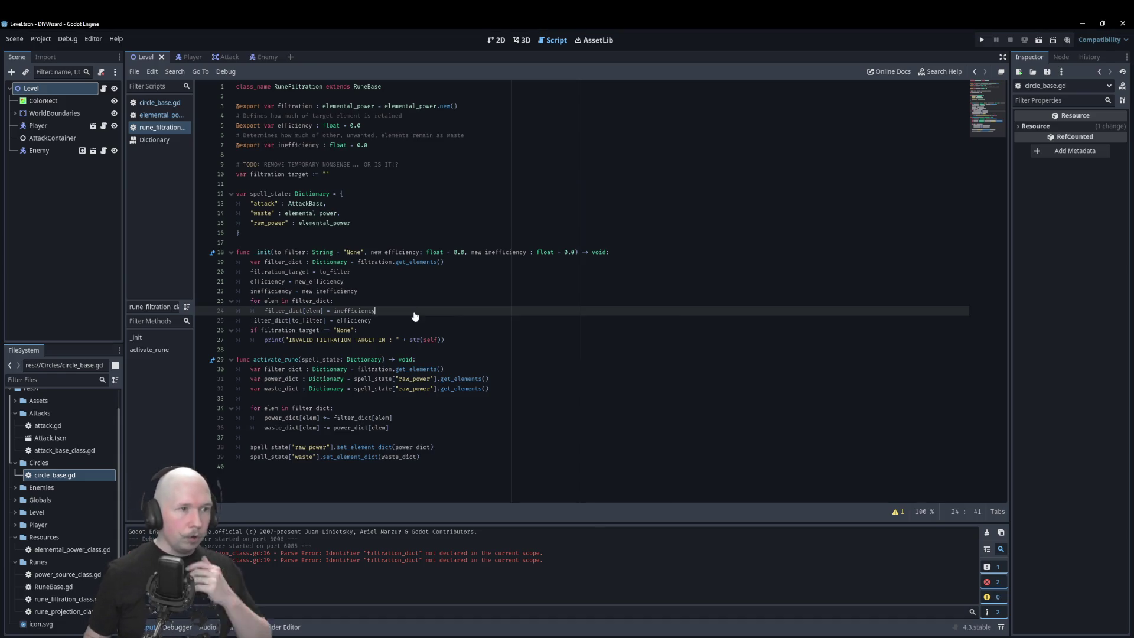
left_click(399, 252)
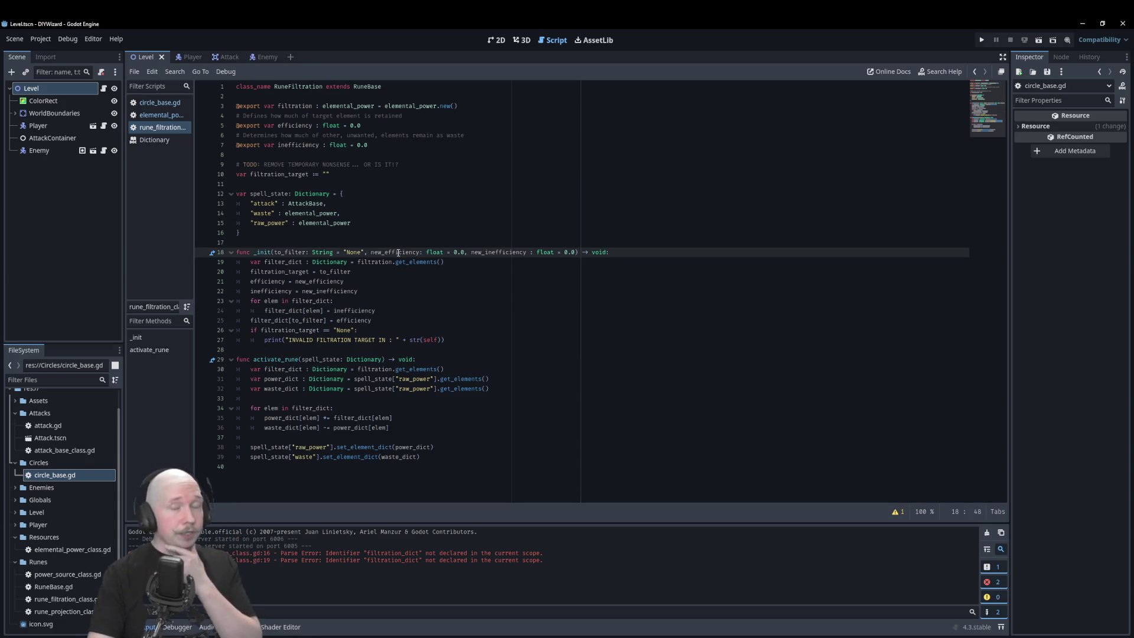
left_click(335, 243)
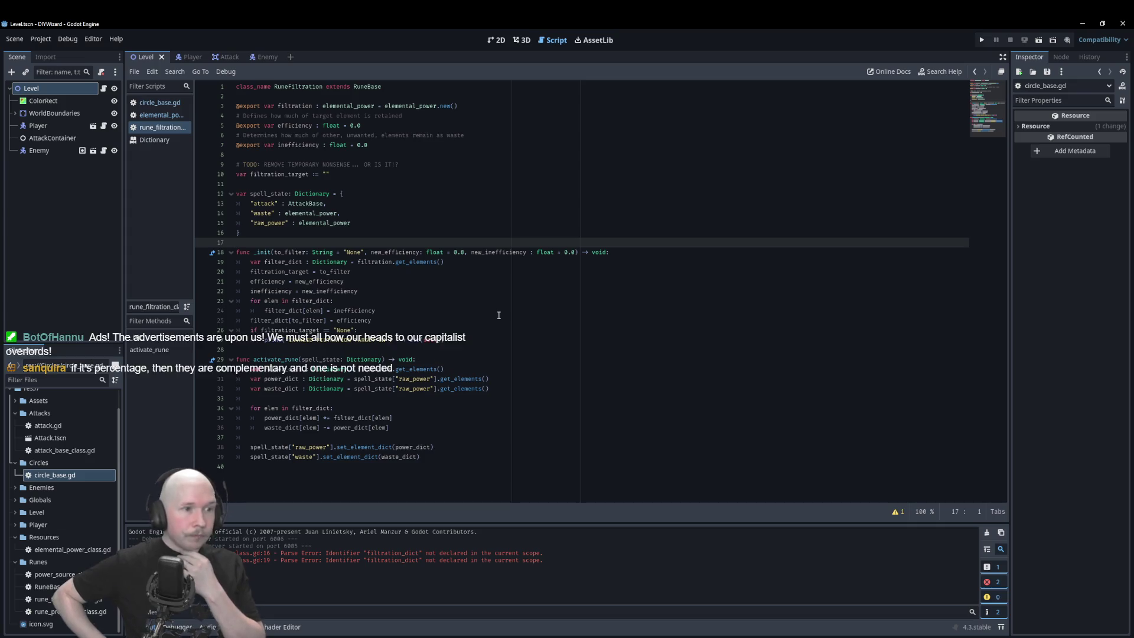
double_click(414, 379)
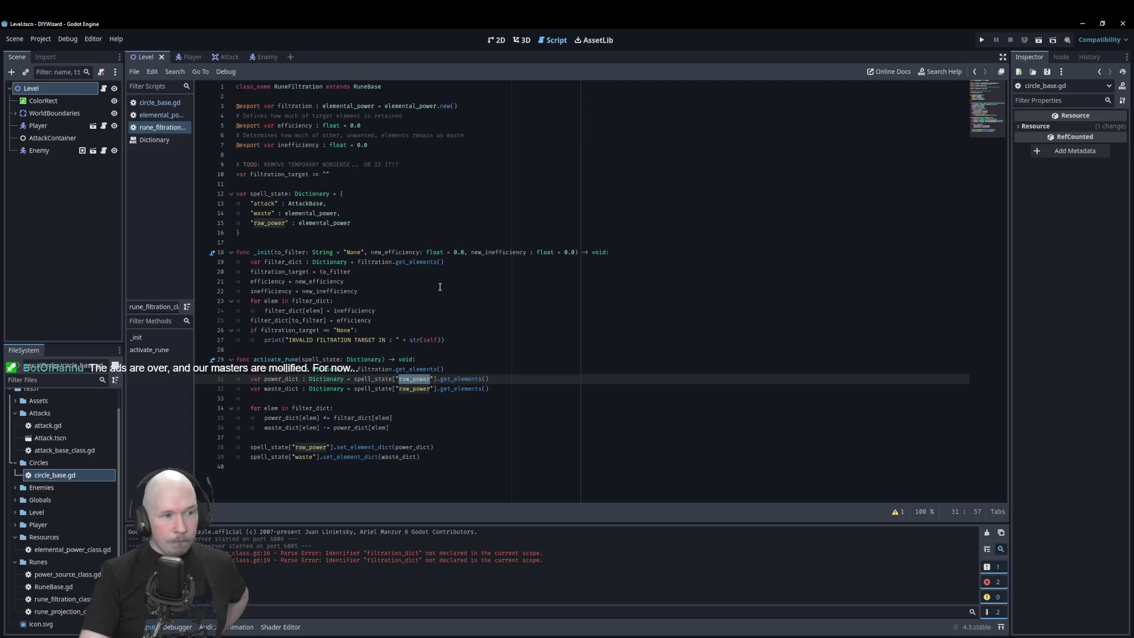
double_click(286, 380)
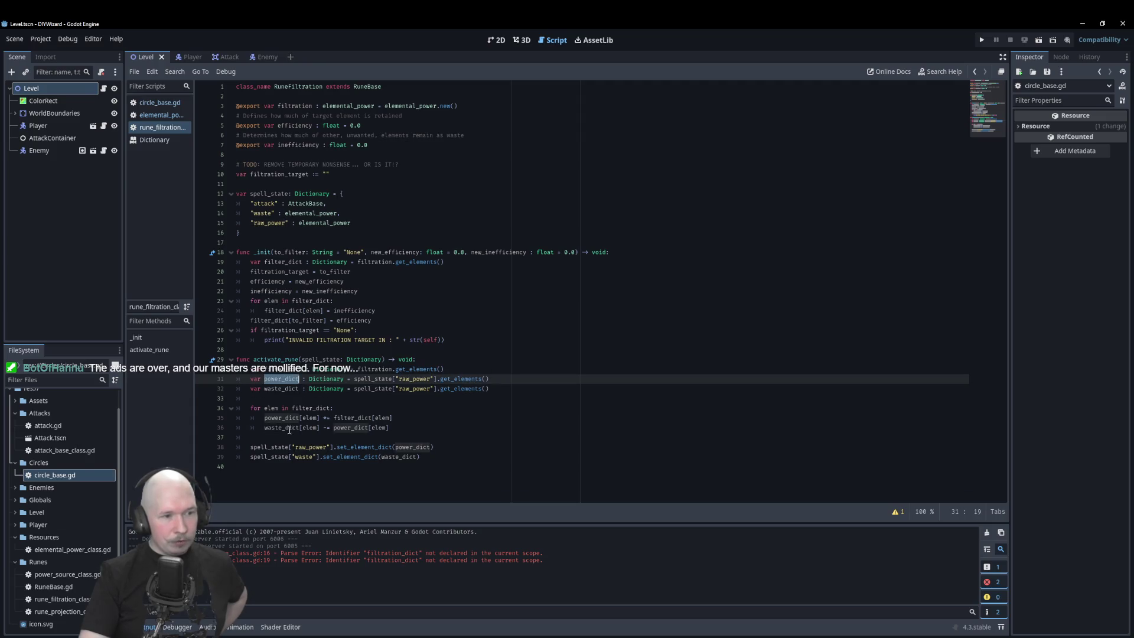
left_click(365, 418)
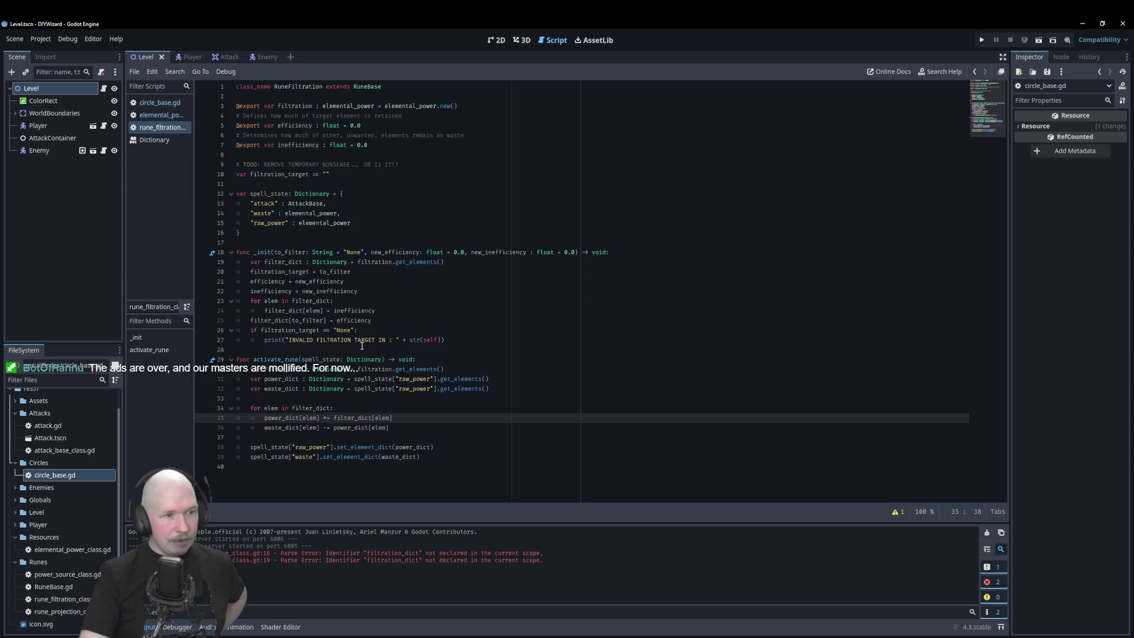
left_click(471, 328)
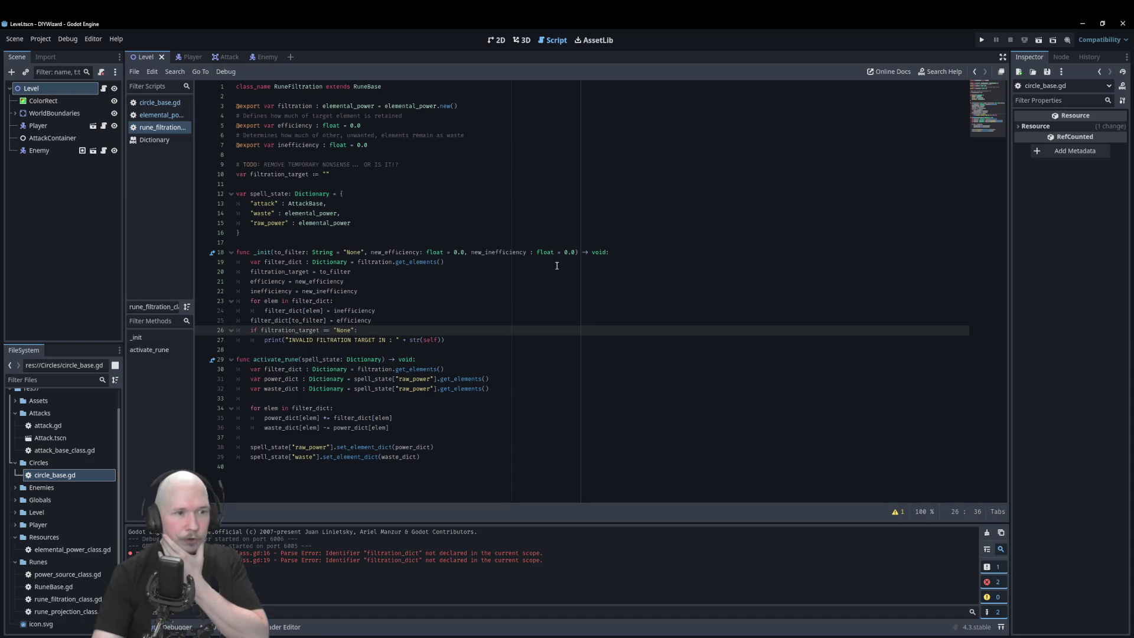
Highlight every use of new_efficiency in the RuneFiltration script, then clear the highlight.
left_click(411, 246)
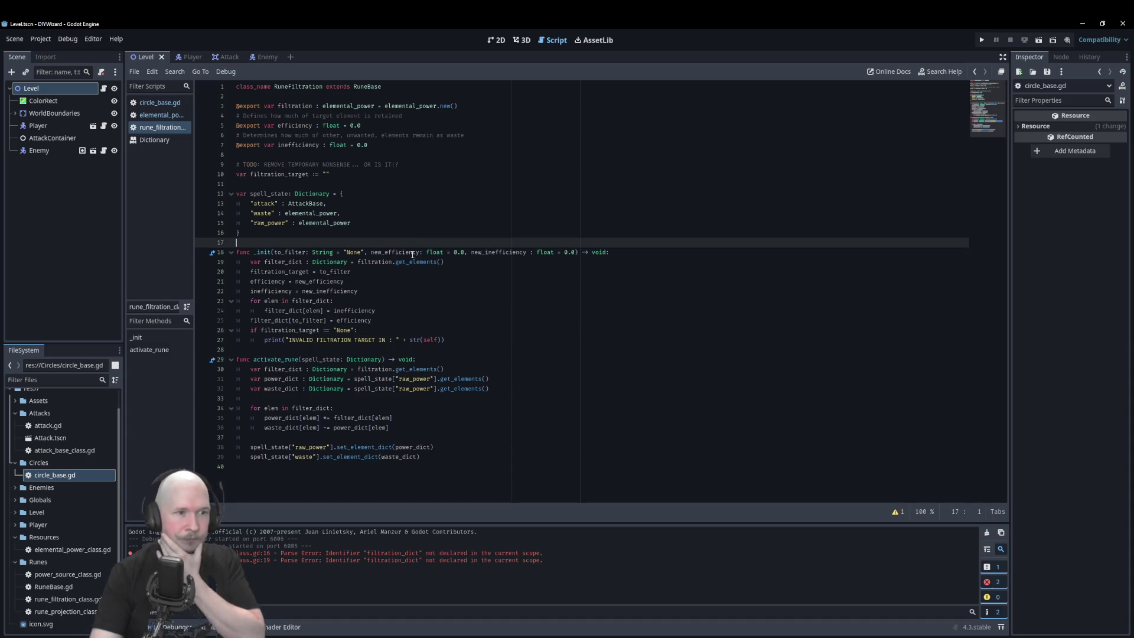
double_click(413, 252)
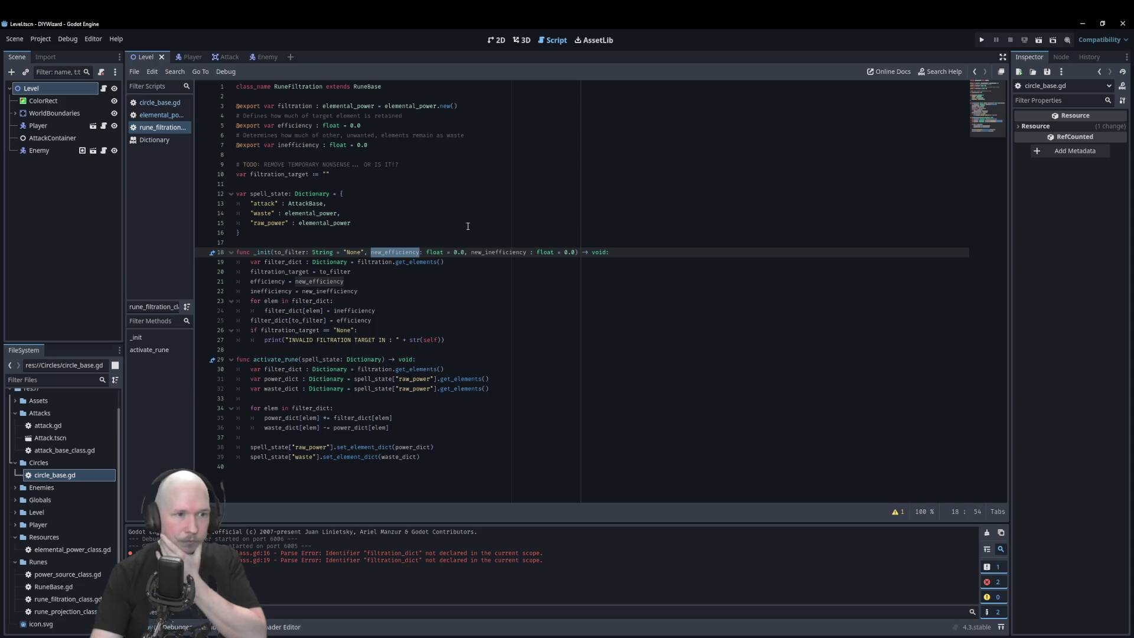
left_click(446, 253)
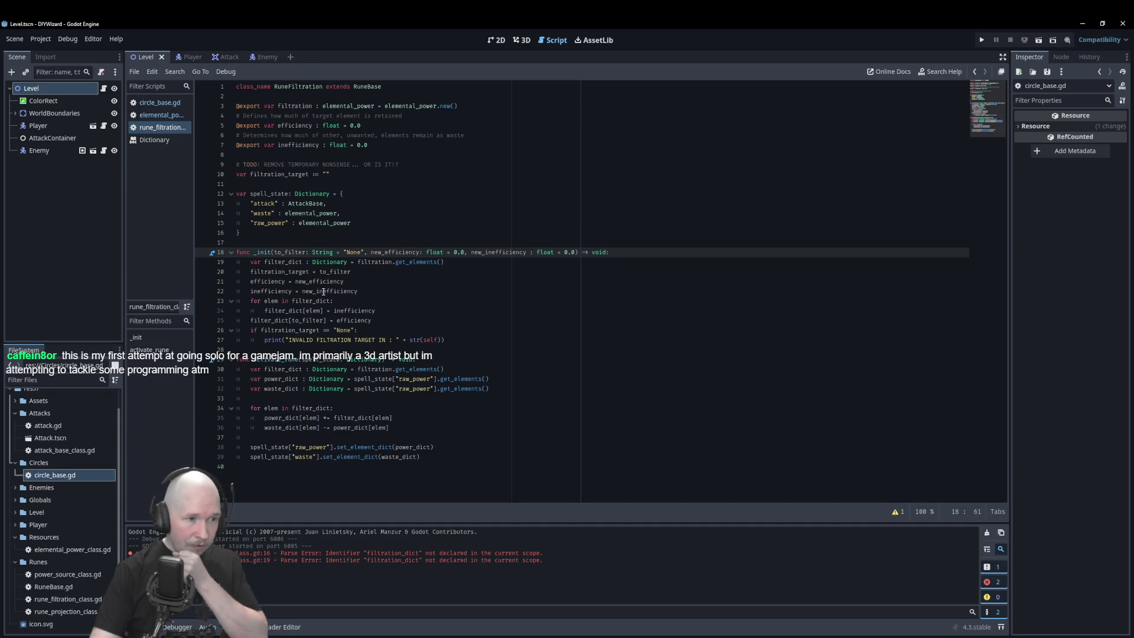
Insert a blank line before the filter loop in _init, then open the power source rune script.
left_click(246, 276)
left_click(247, 301)
key("Return")
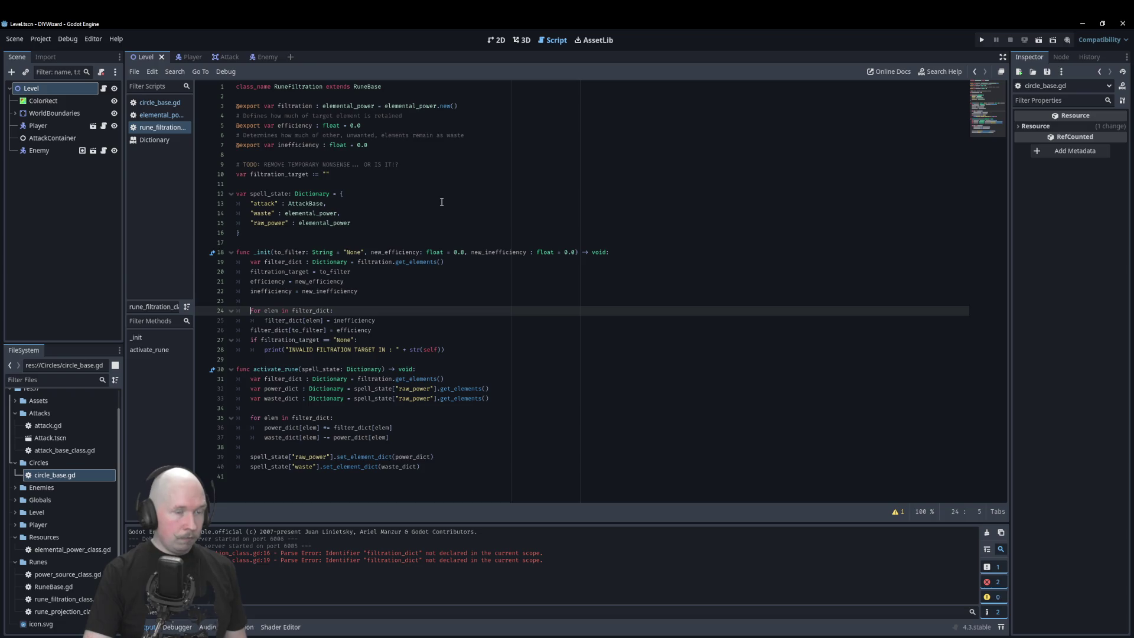
double_click(56, 575)
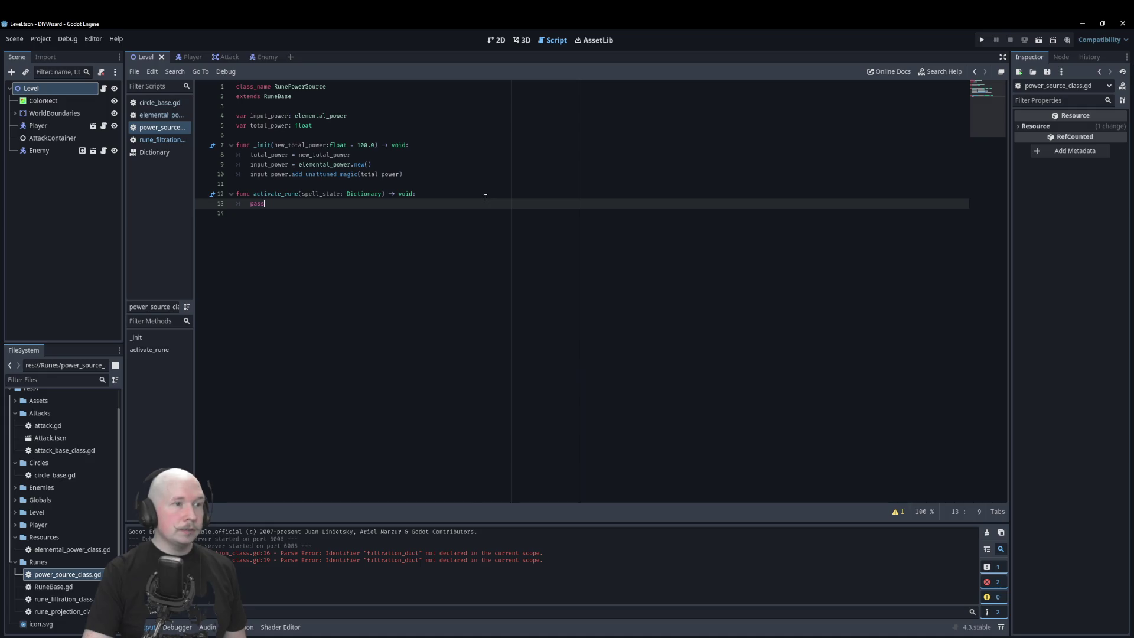
Delete the spell_state dictionary block from the RuneFiltration script.
left_click(159, 140)
mouse_move(353, 223)
left_mouse_down()
mouse_move(216, 223)
mouse_move(221, 198)
left_mouse_up()
key("ctrl+c")
left_click(240, 232)
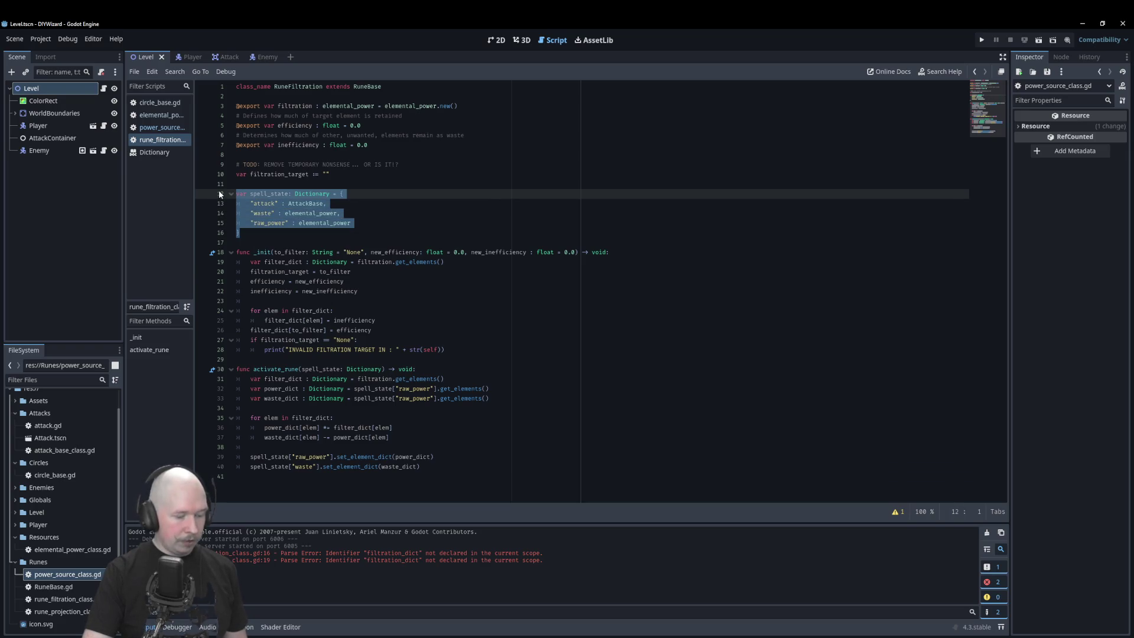
key("Delete")
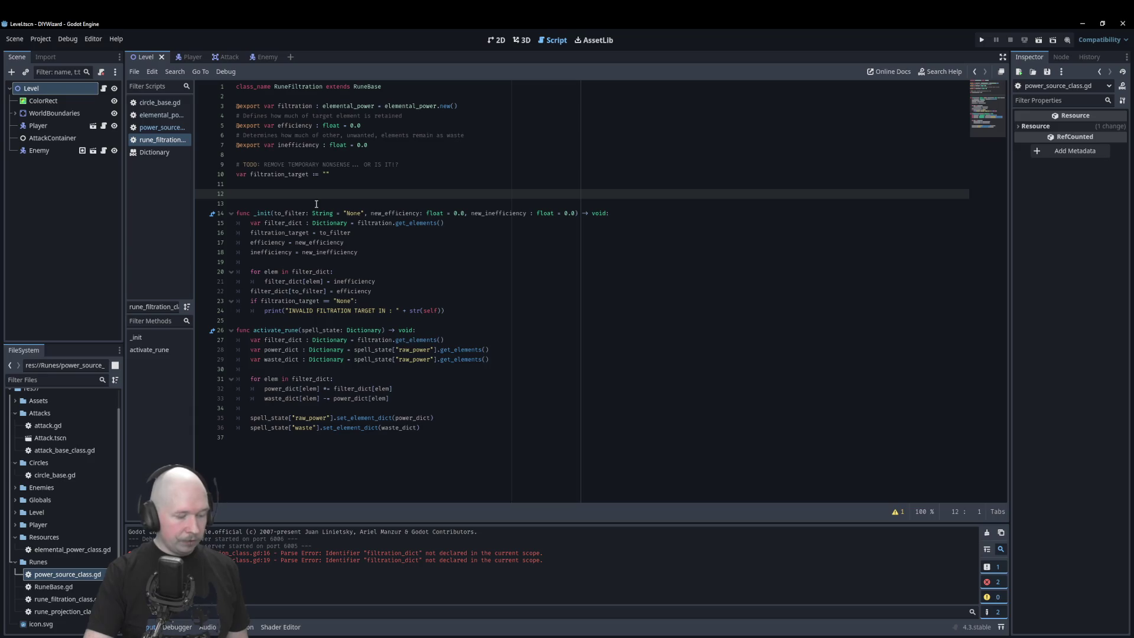
Paste the spell_state dictionary below RunePowerSource's variable declarations, then view elemental_power.
left_click(161, 127)
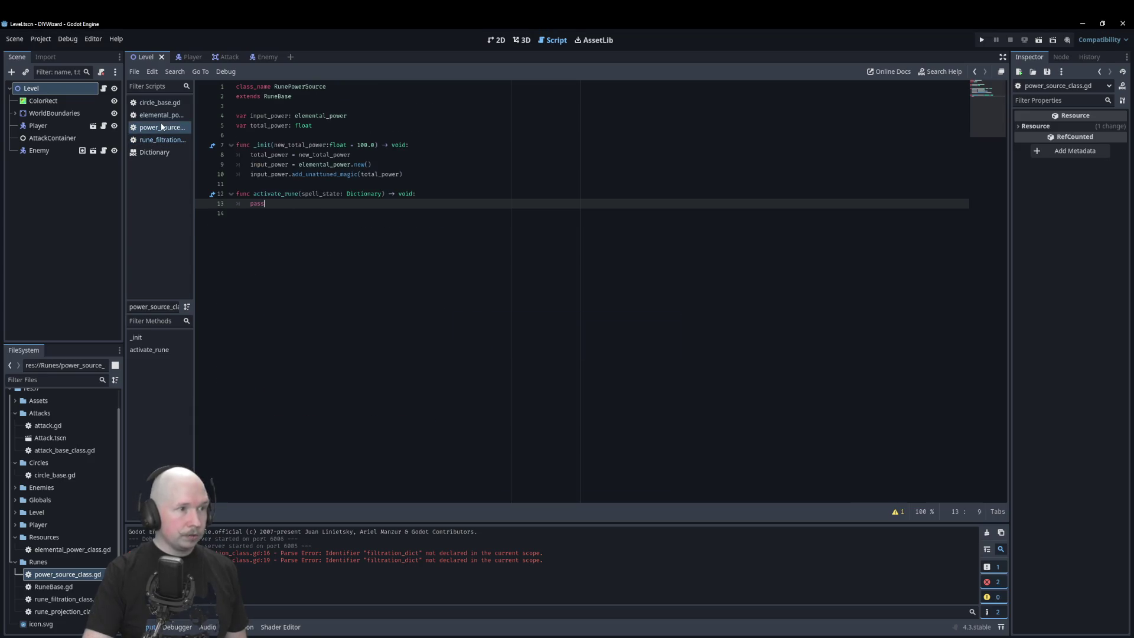
left_click(265, 134)
key("Return")
key("Up")
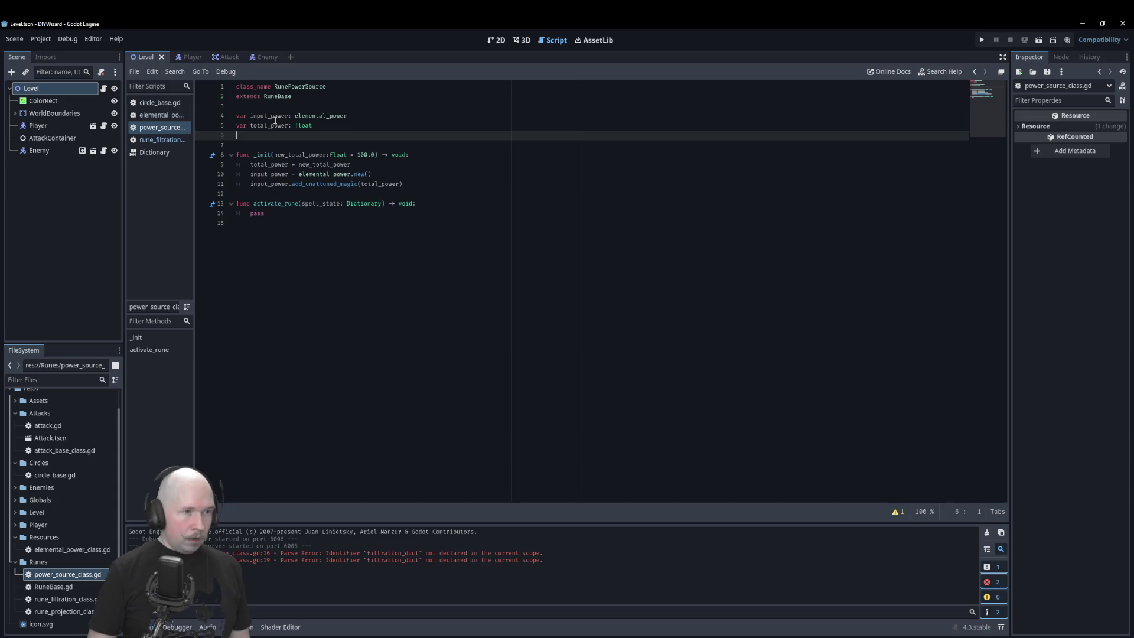
key("Return")
key("ctrl+v")
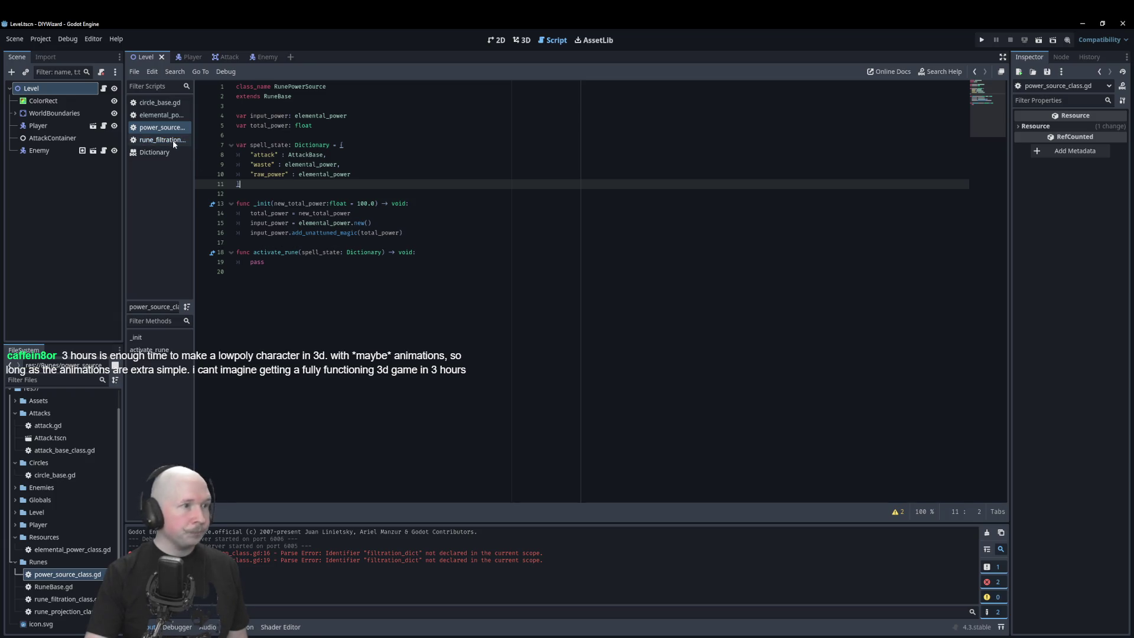
left_click(159, 114)
scroll(412, 308, "down", 10)
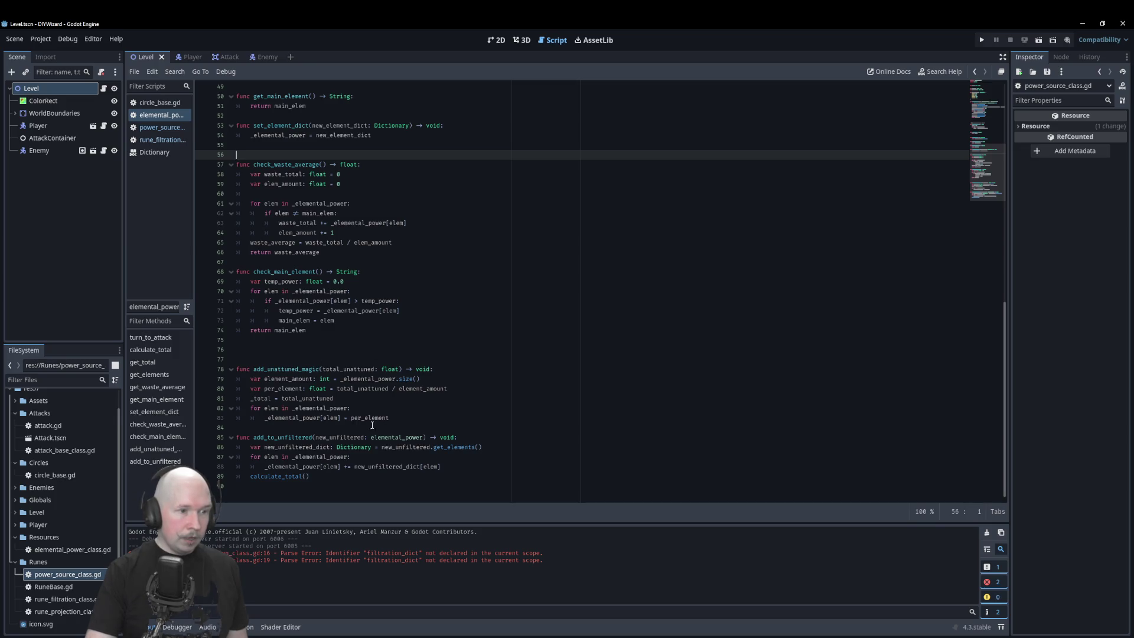
Add an empty line under RunePowerSource's activate_rune header, then return to elemental_power.
left_click(165, 129)
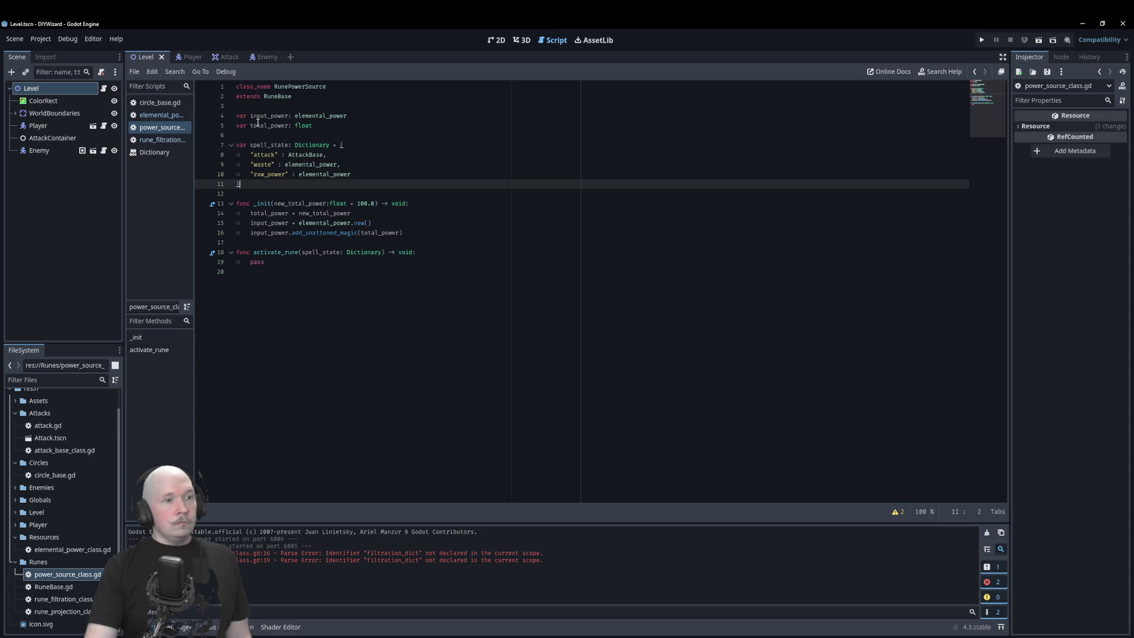
left_click(474, 250)
key("Return")
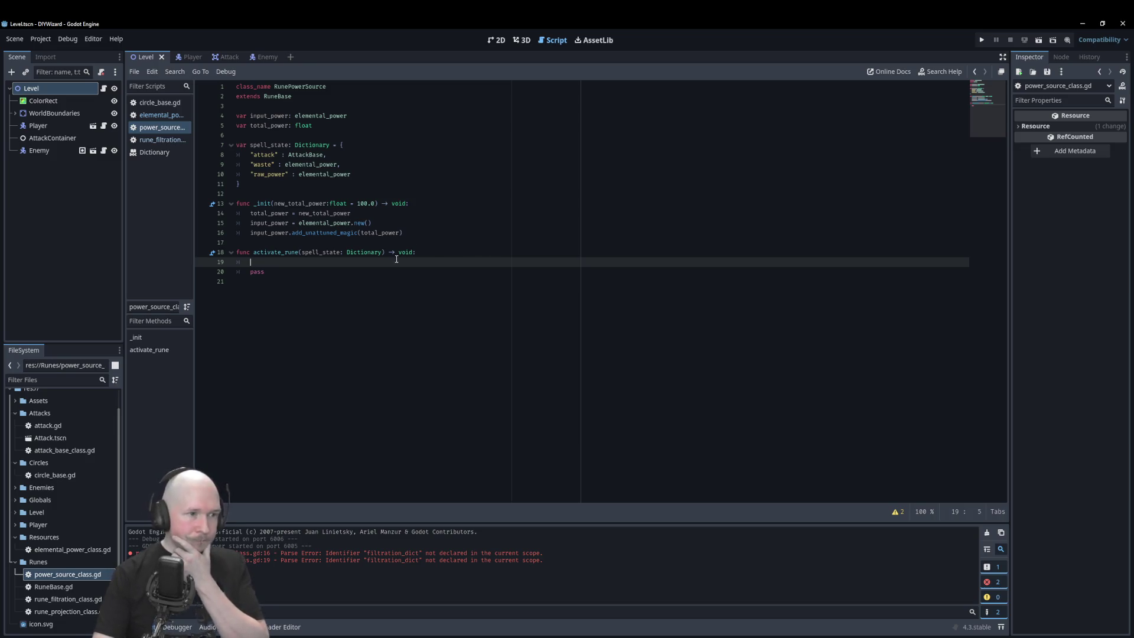
left_click(183, 116)
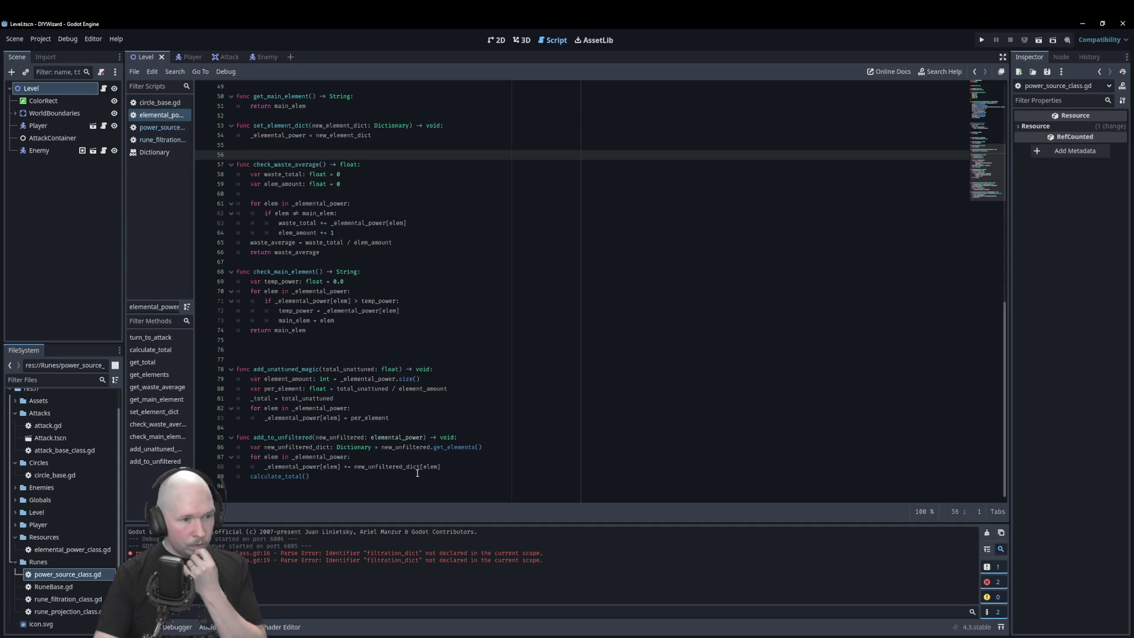
Delete the calculate_total() call on line 89 and the calculate_total and get_total functions.
left_click_drag(315, 476, 248, 475)
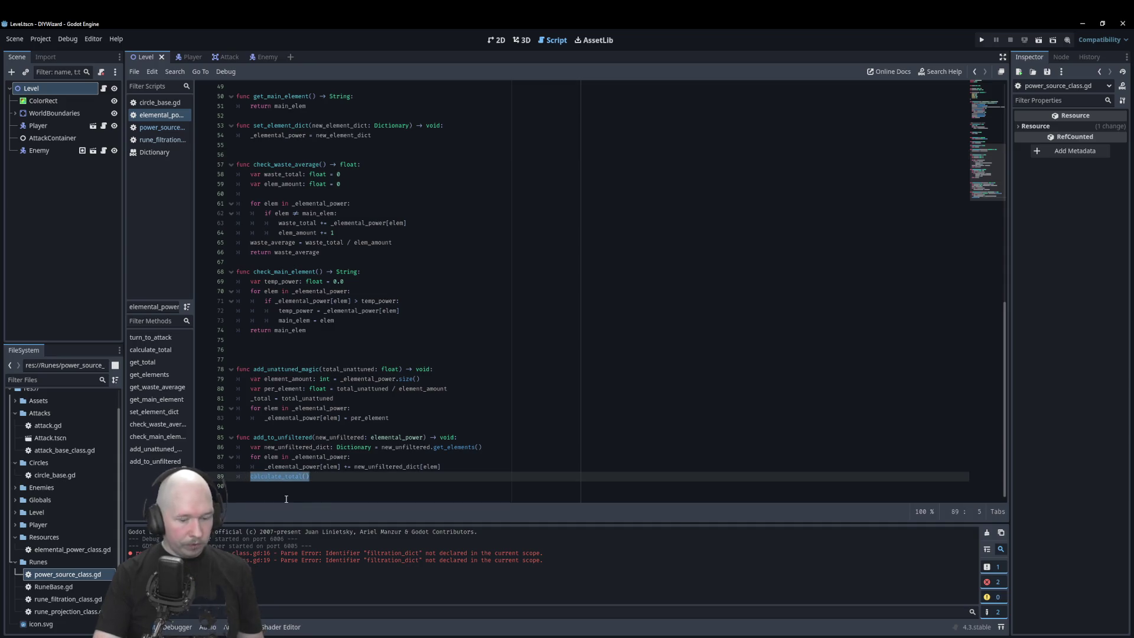
key("BackSpace")
key("BackSpace")
scroll(298, 284, "up", 9)
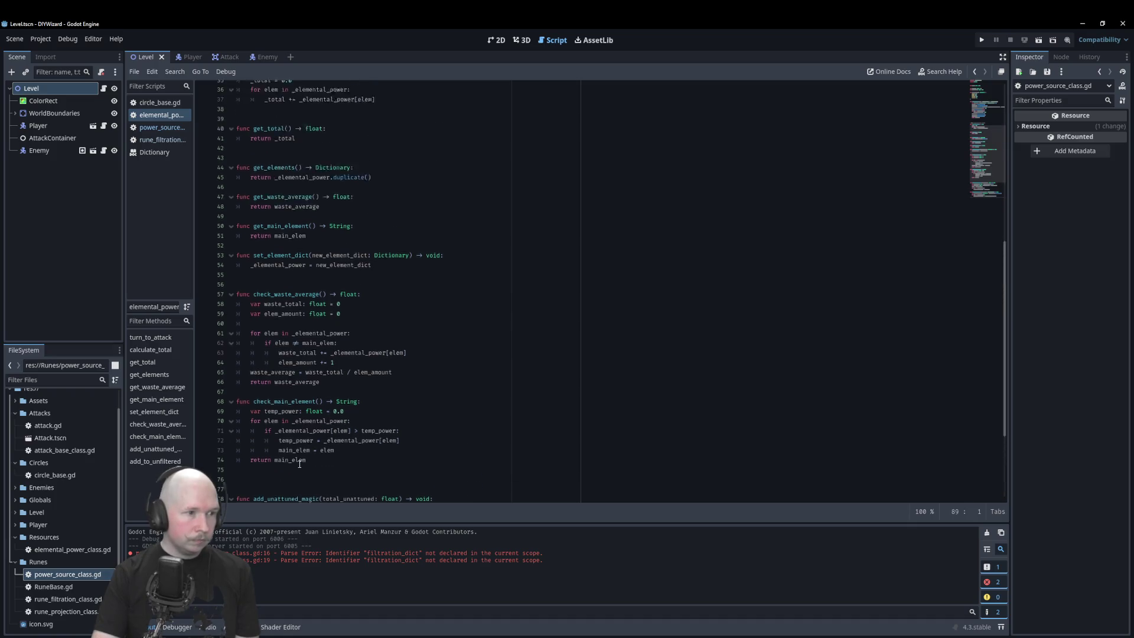
scroll(288, 279, "up", 3)
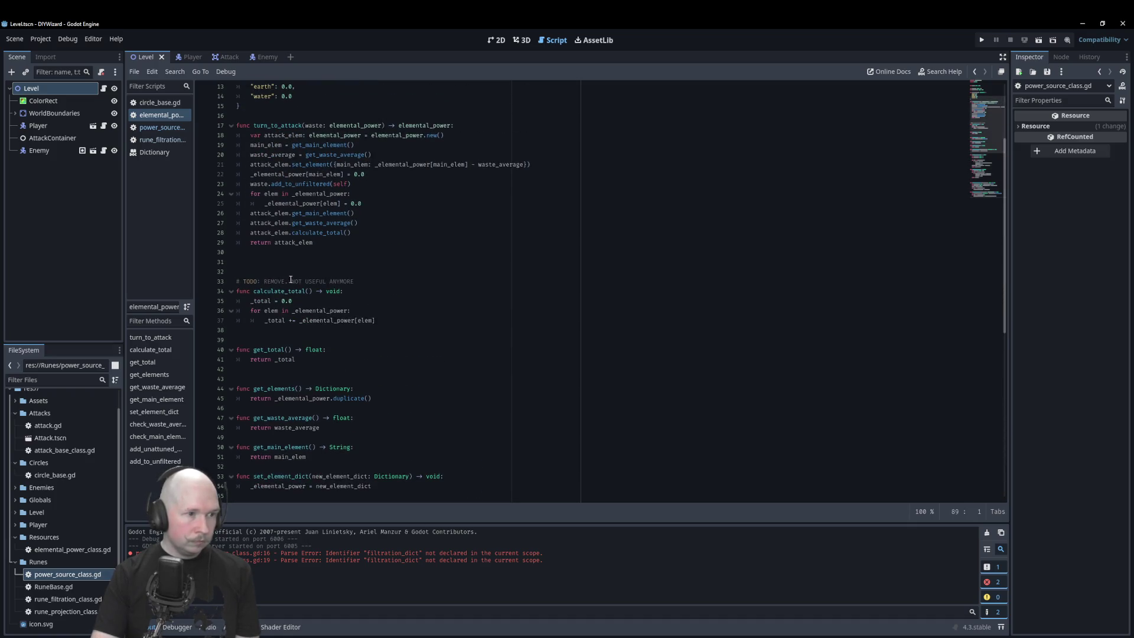
mouse_move(387, 321)
left_mouse_down()
mouse_move(222, 295)
mouse_move(209, 280)
left_mouse_up()
mouse_move(295, 359)
left_mouse_down()
mouse_move(222, 317)
mouse_move(201, 272)
left_mouse_up()
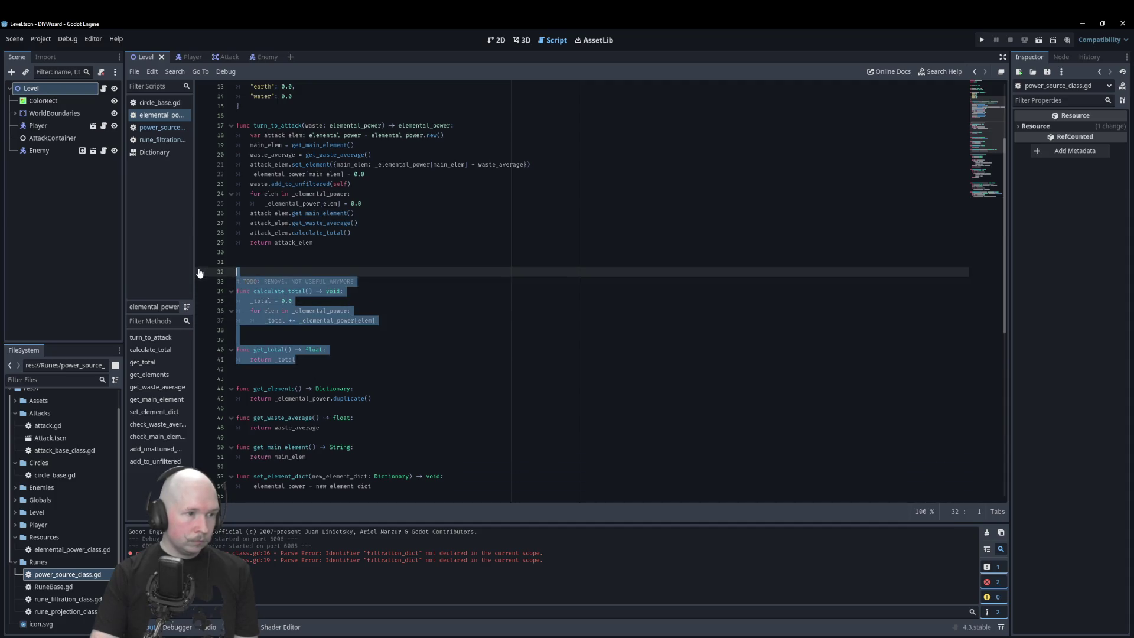
key("BackSpace")
key("BackSpace")
key("BackSpace")
Remove the var _total declaration, save, and delete the leftover '_total = total_unattuned' line.
scroll(251, 271, "up", 4)
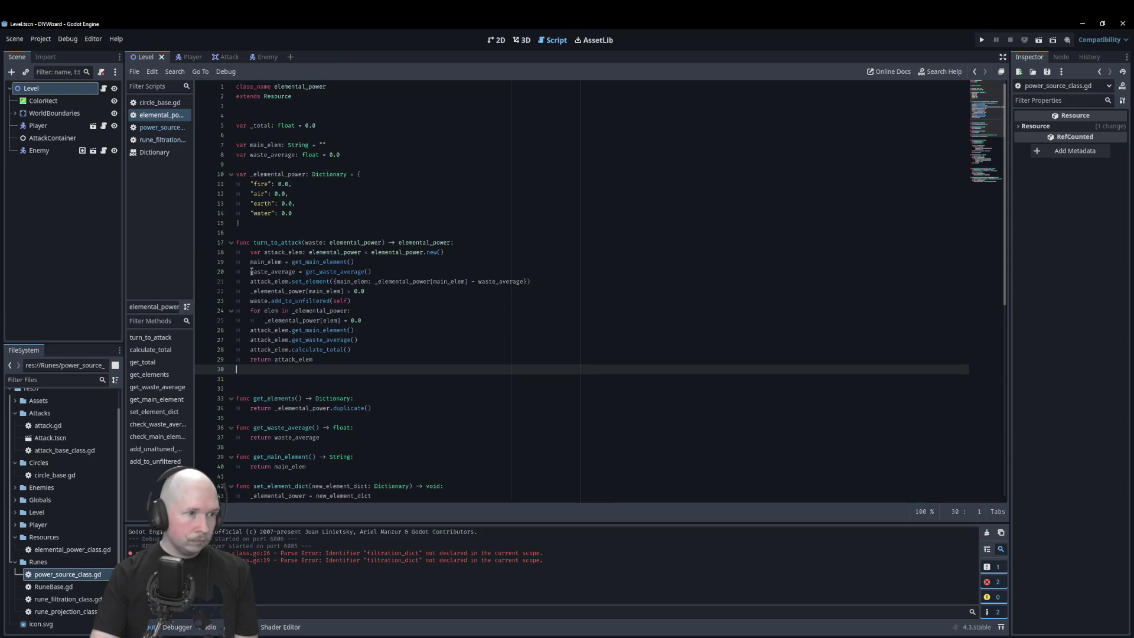
left_click_drag(317, 125, 224, 120)
key("BackSpace")
key("BackSpace")
scroll(416, 294, "down", 10)
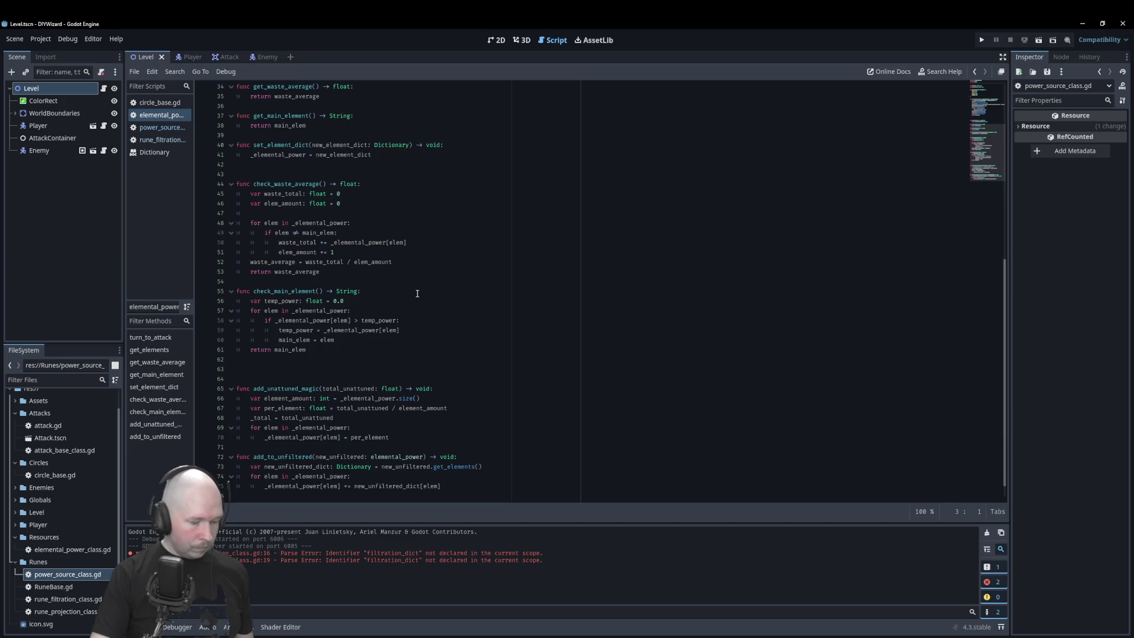
key("ctrl+s")
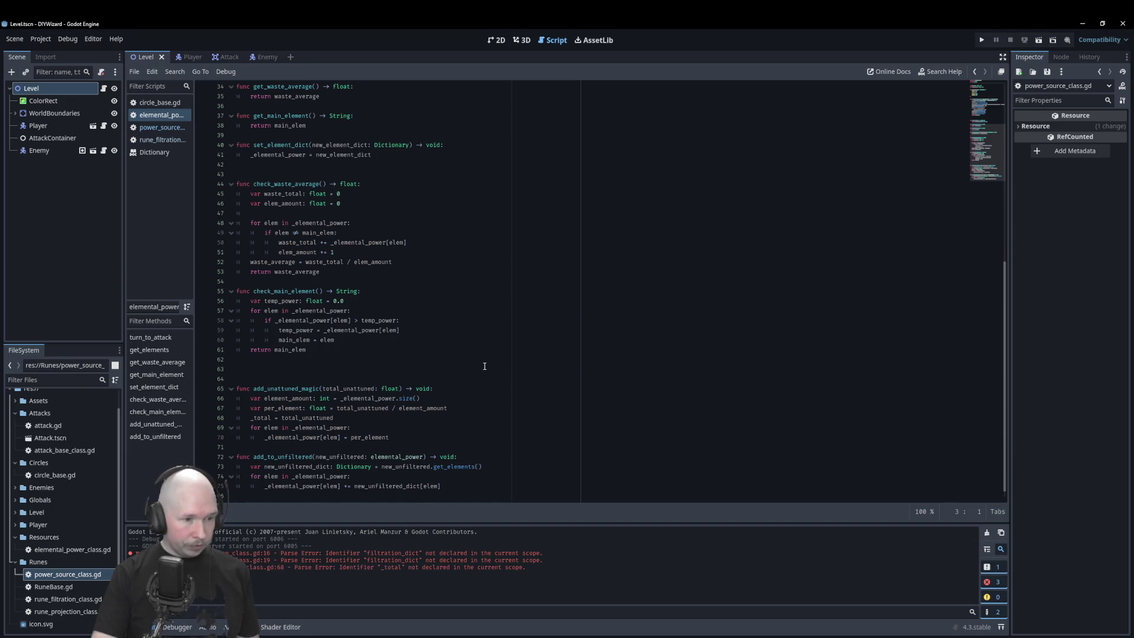
scroll(341, 402, "down", 1)
left_click_drag(336, 407, 233, 408)
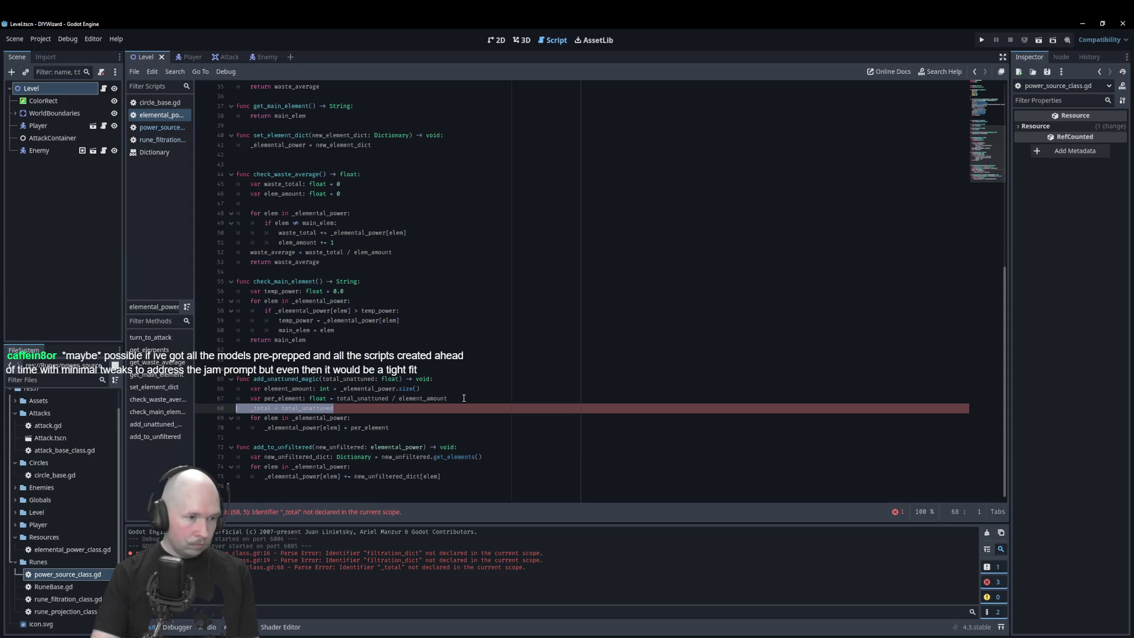
key("BackSpace")
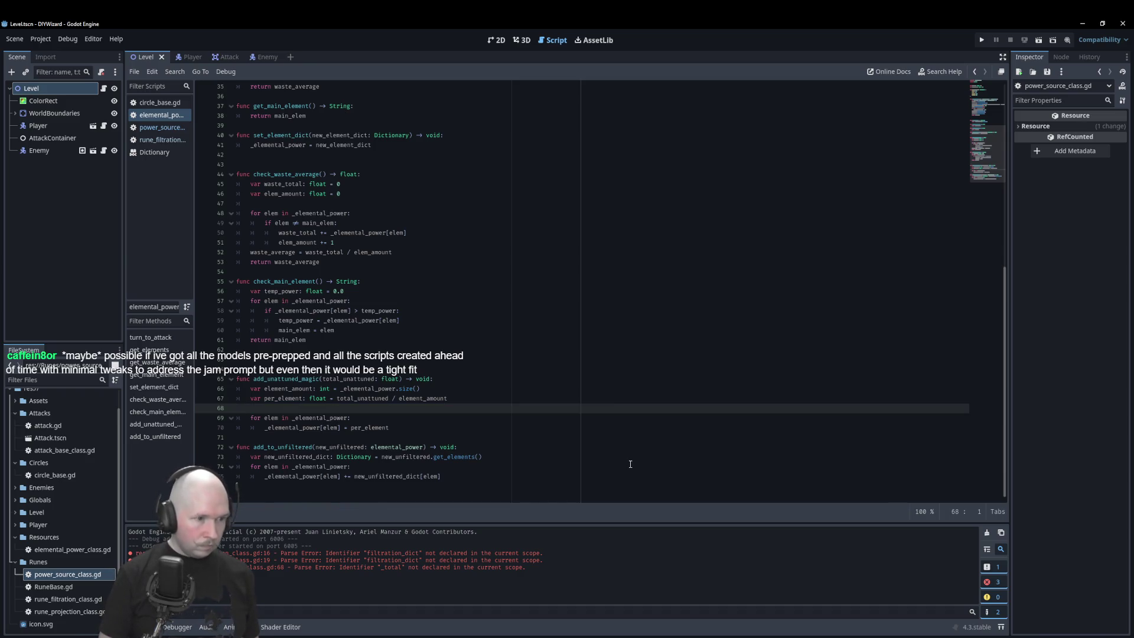
key("BackSpace")
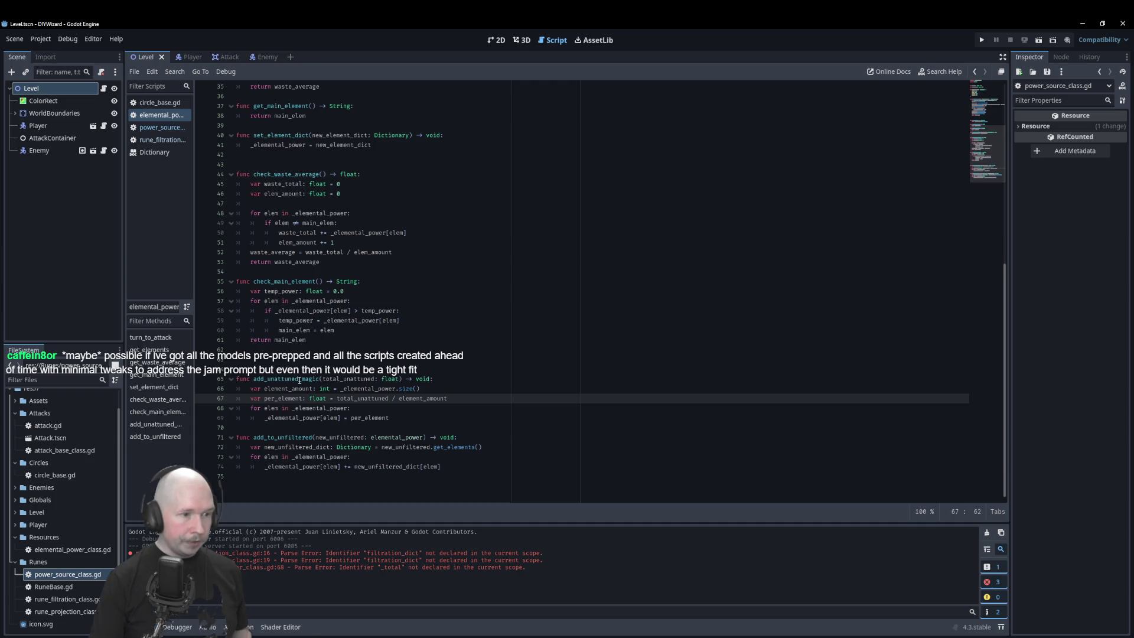
left_click(158, 129)
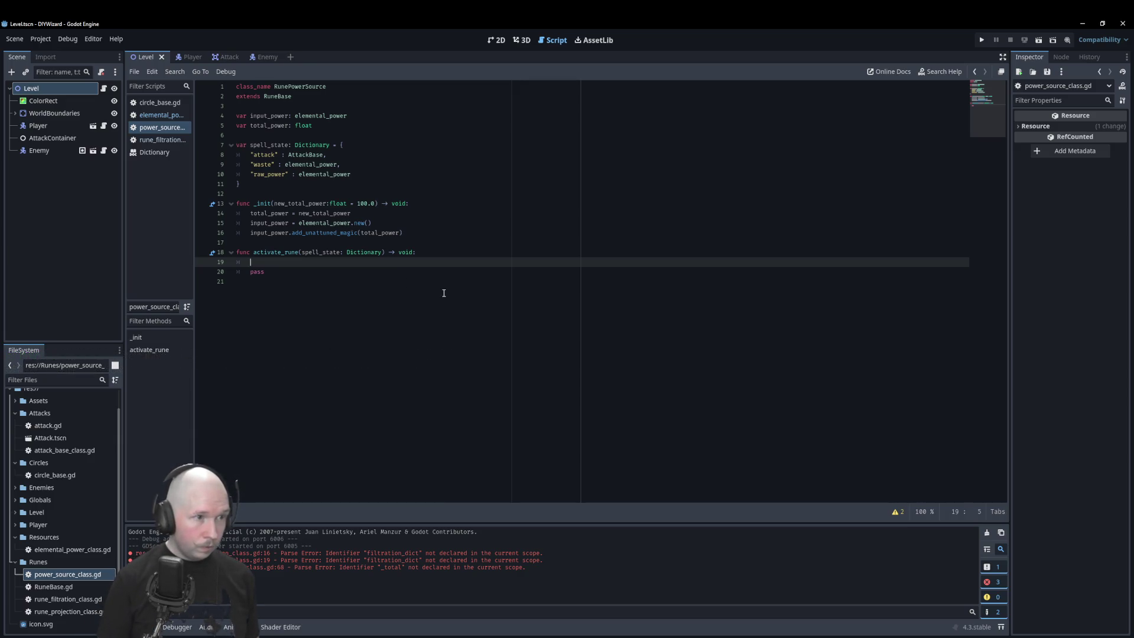
Begin activate_rune with 'spell_state["raw_power"].' using the spell_state autocompletion.
type("input")
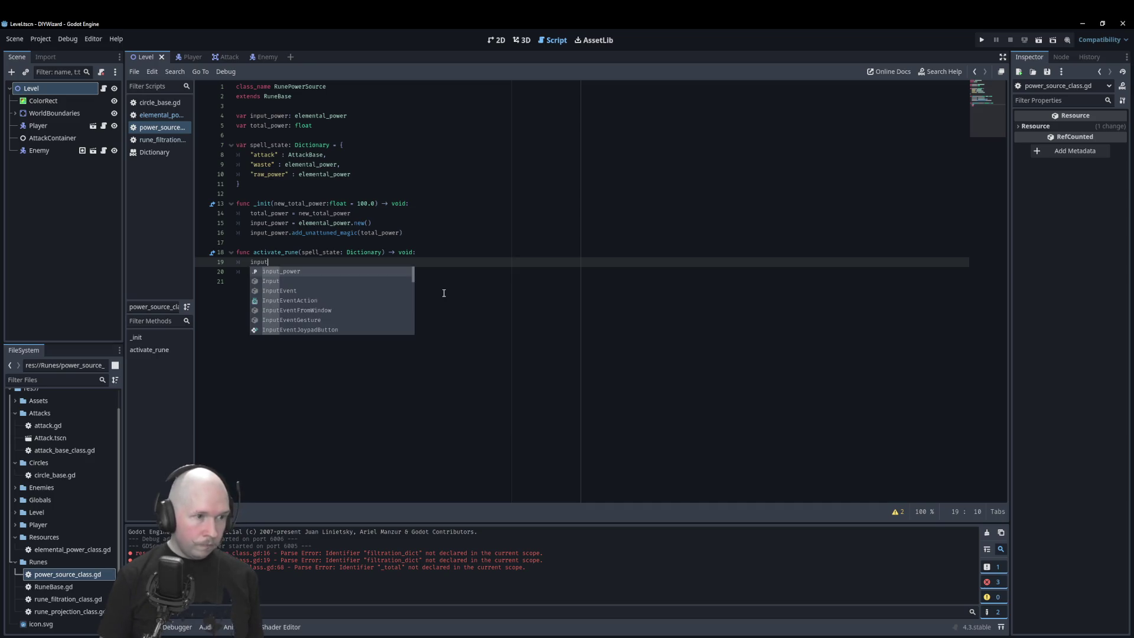
key("BackSpace")
key("BackSpace")
key("BackSpace")
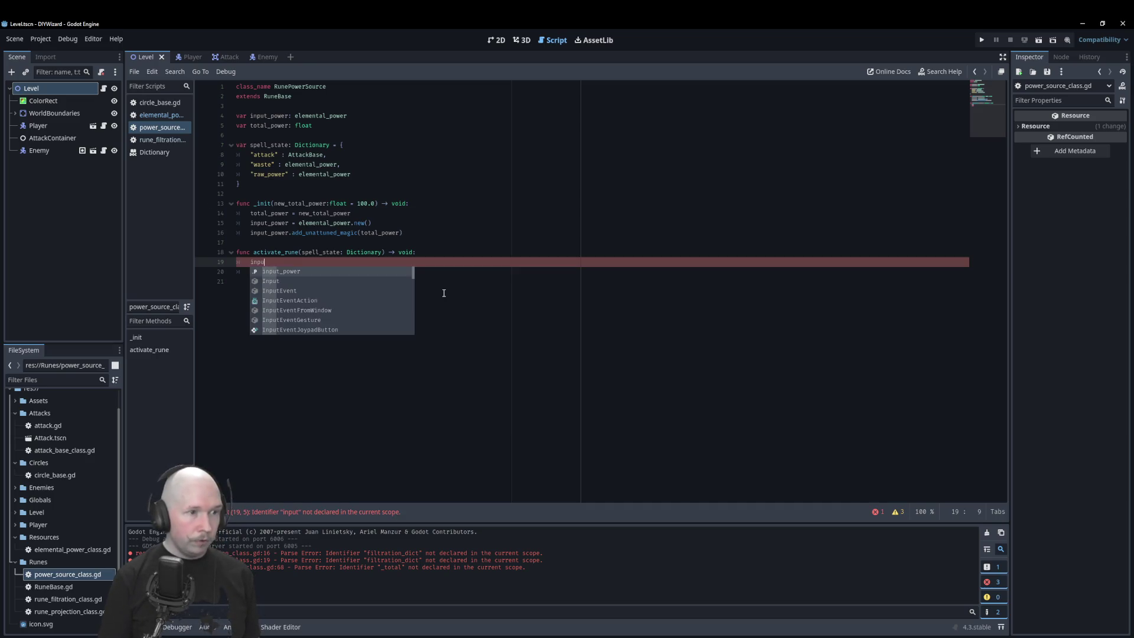
type("spell")
key("Return")
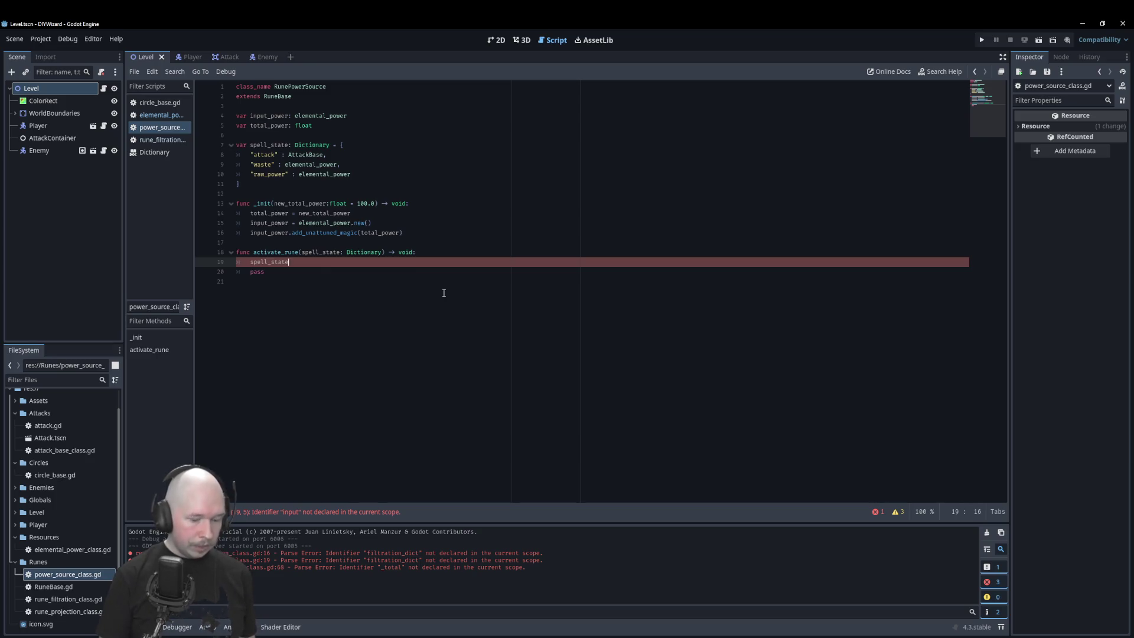
type("[")
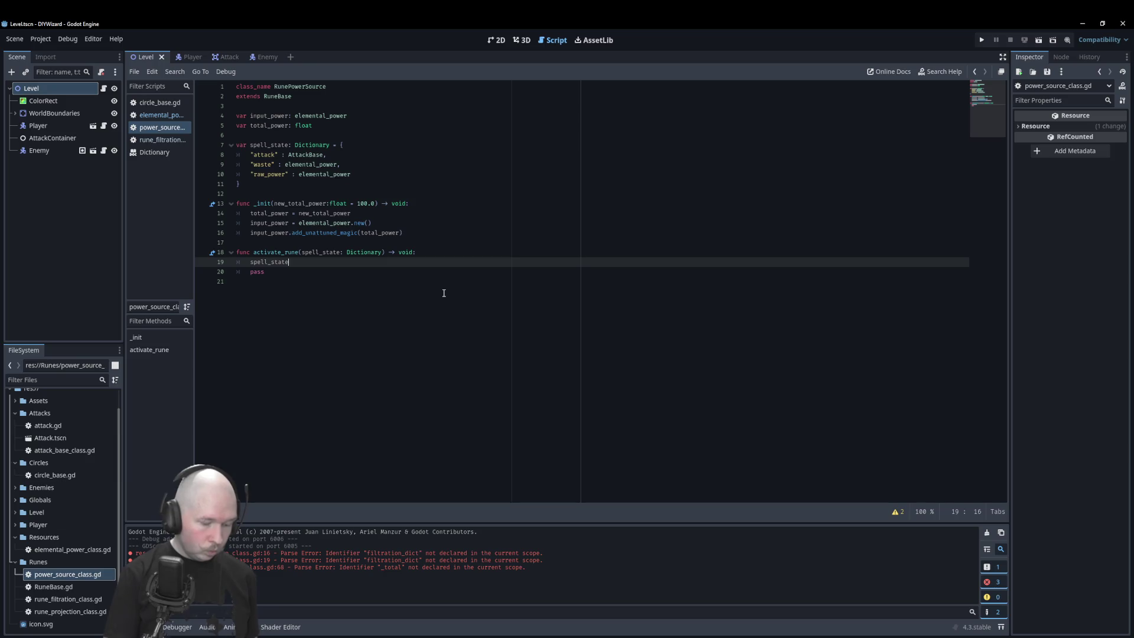
type("[\"")
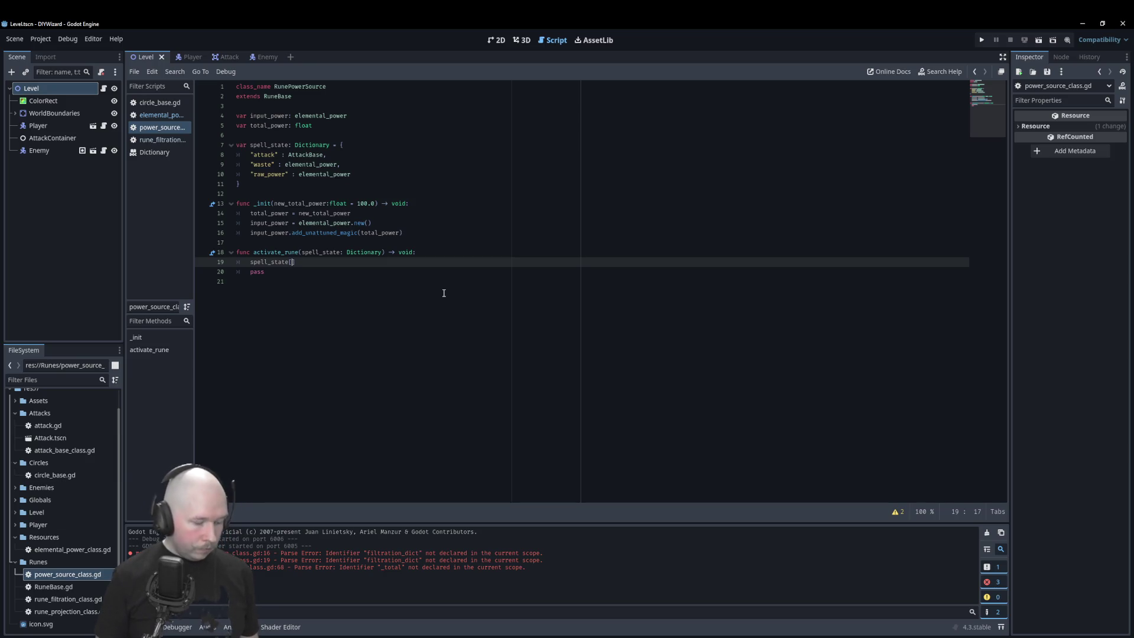
type("raw_")
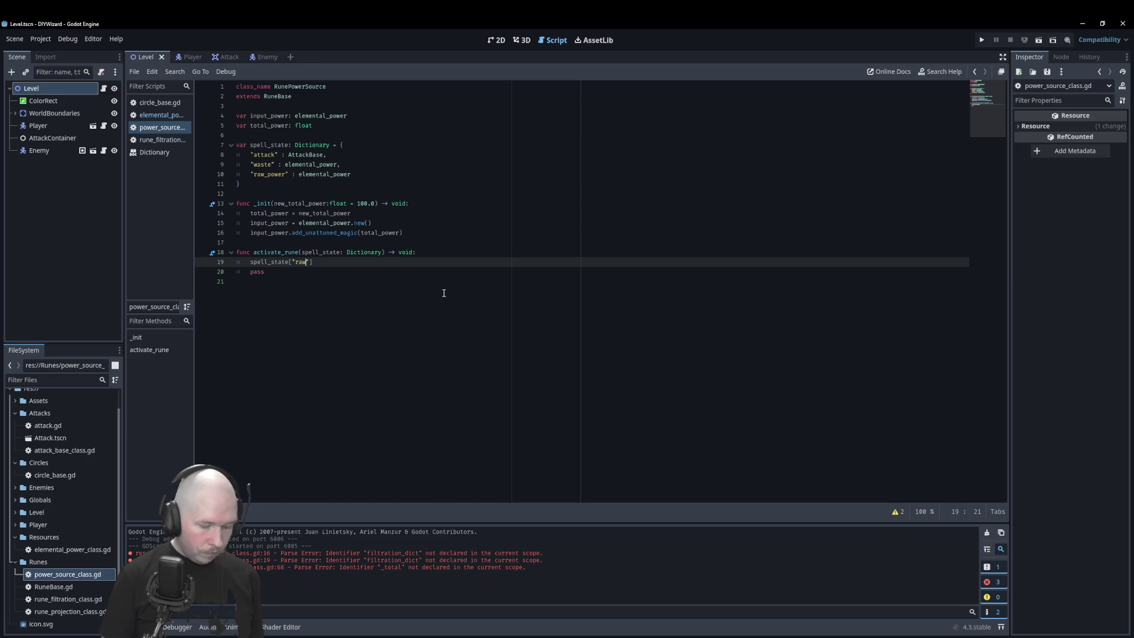
type("power\"]")
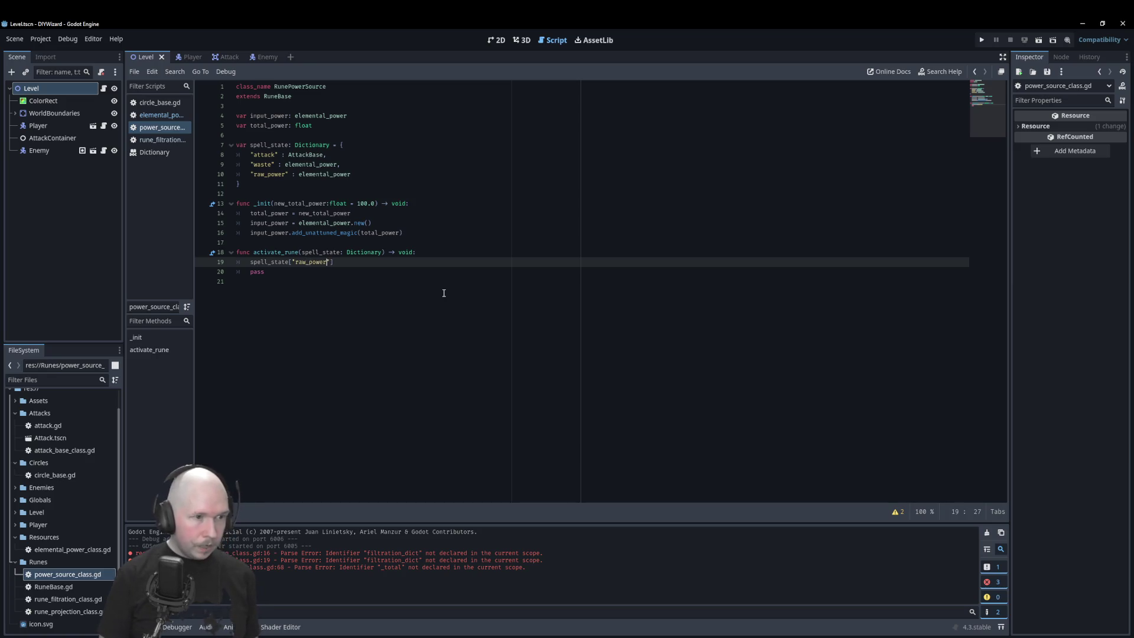
type(".")
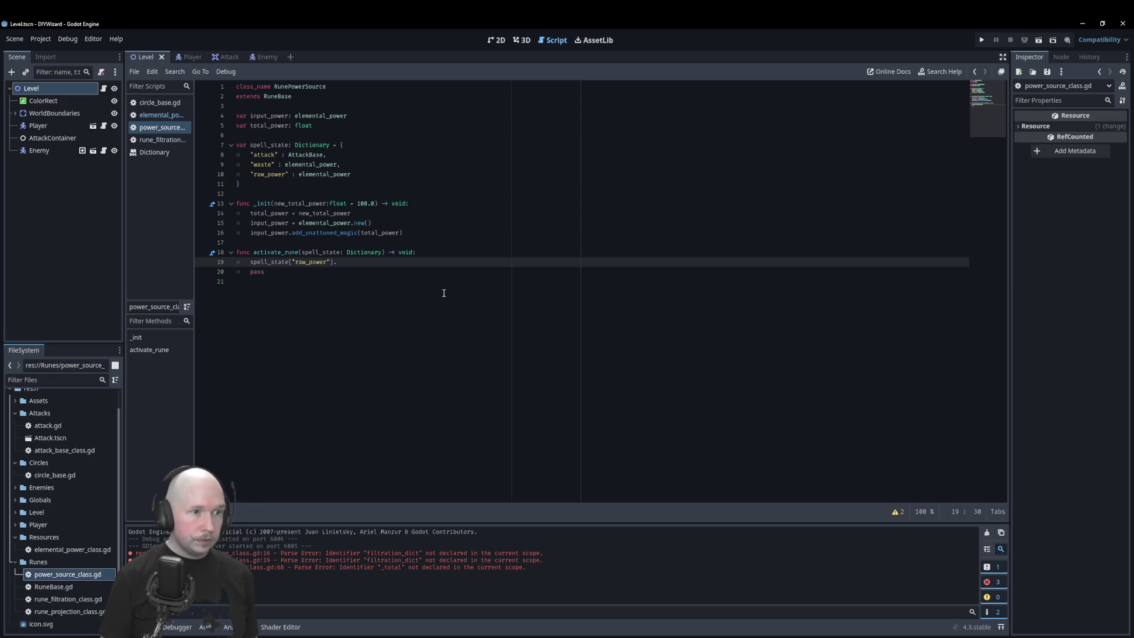
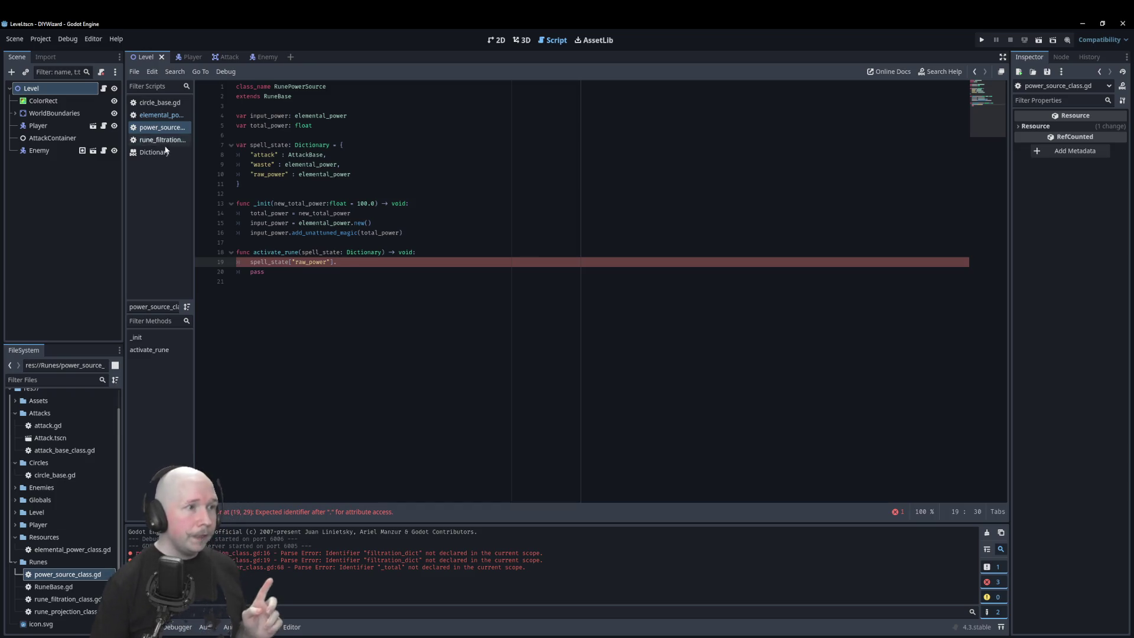
Compare elemental_power_class.gd with power_source_class.gd, ending on the elemental_power script.
left_click(175, 117)
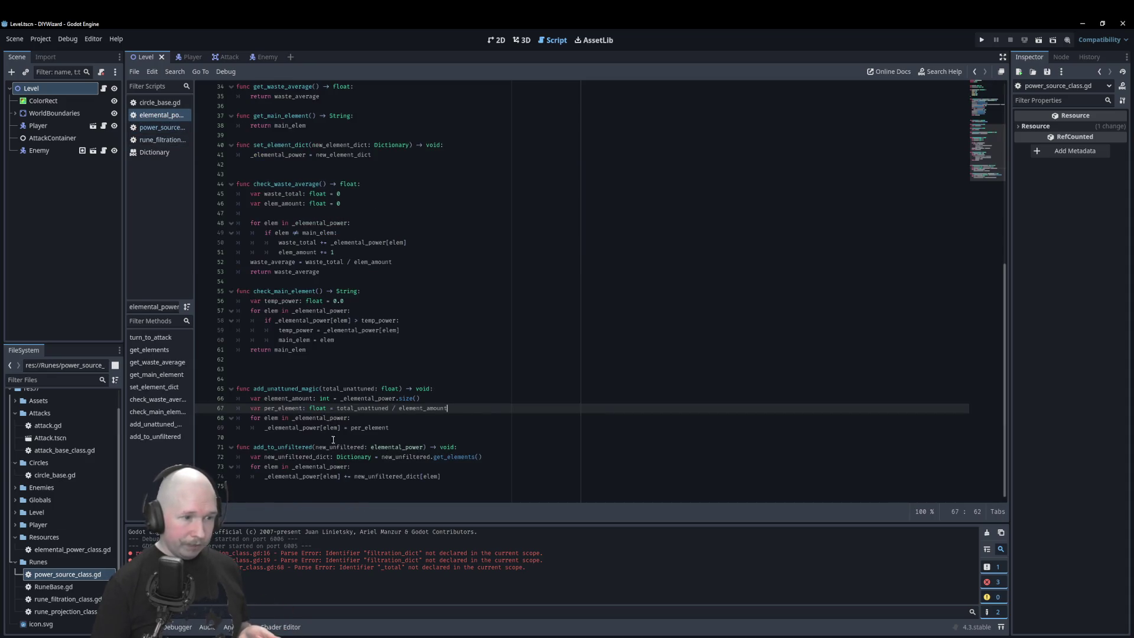
left_click(162, 127)
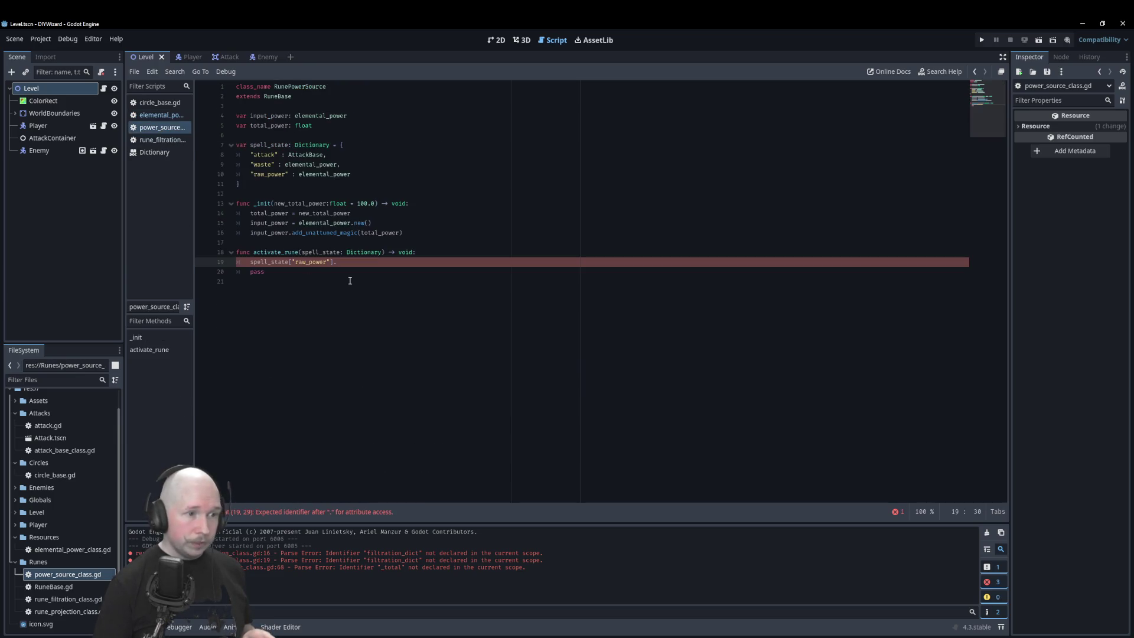
left_click(161, 114)
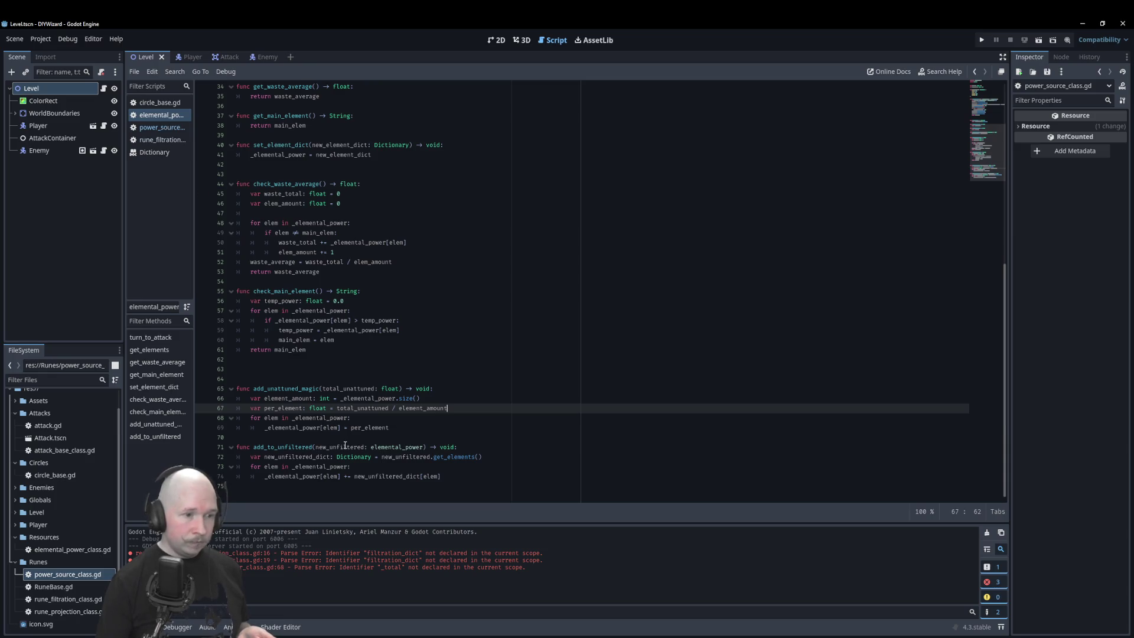
Rename the add_to_unfiltered function to add_power and its parameter to new_power.
double_click(301, 449)
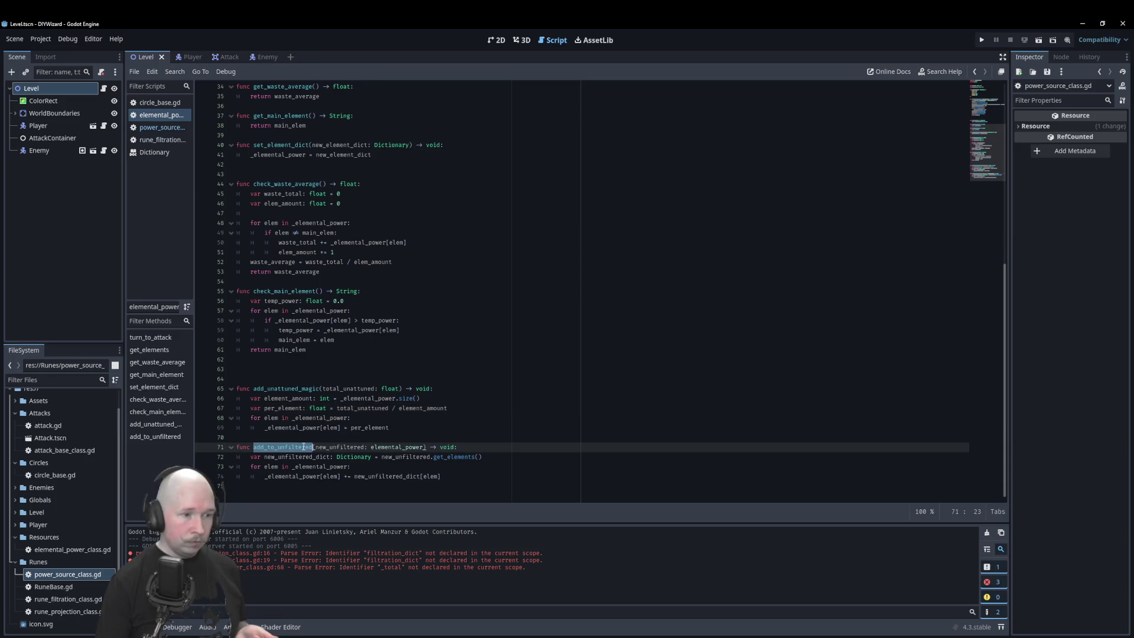
key("Right")
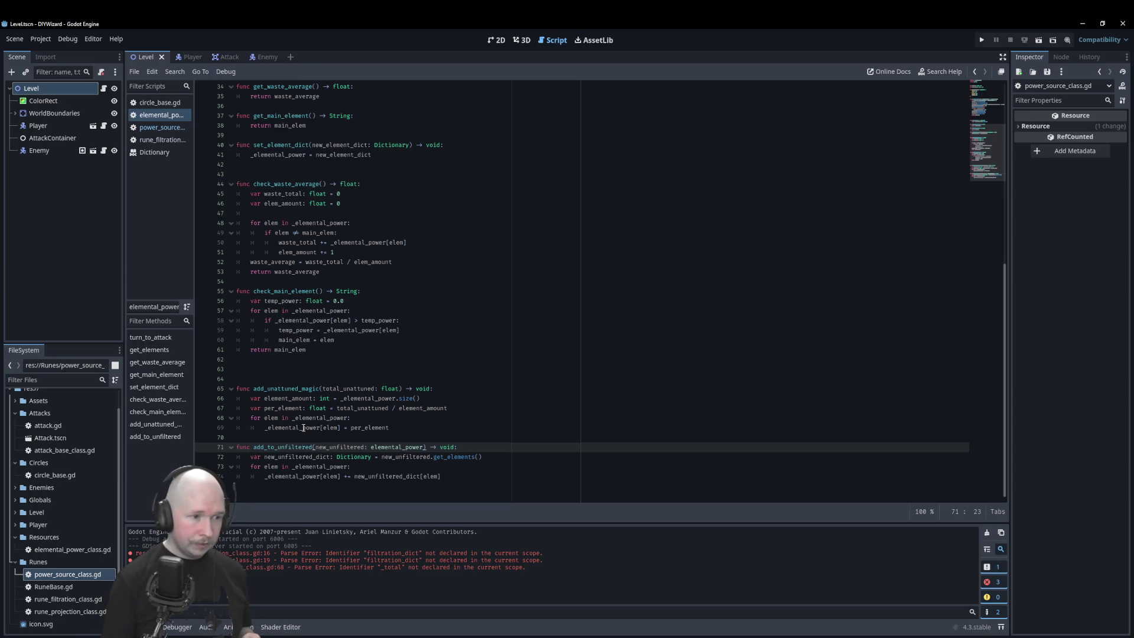
key("BackSpace")
key("BackSpace")
key("BackSpace")
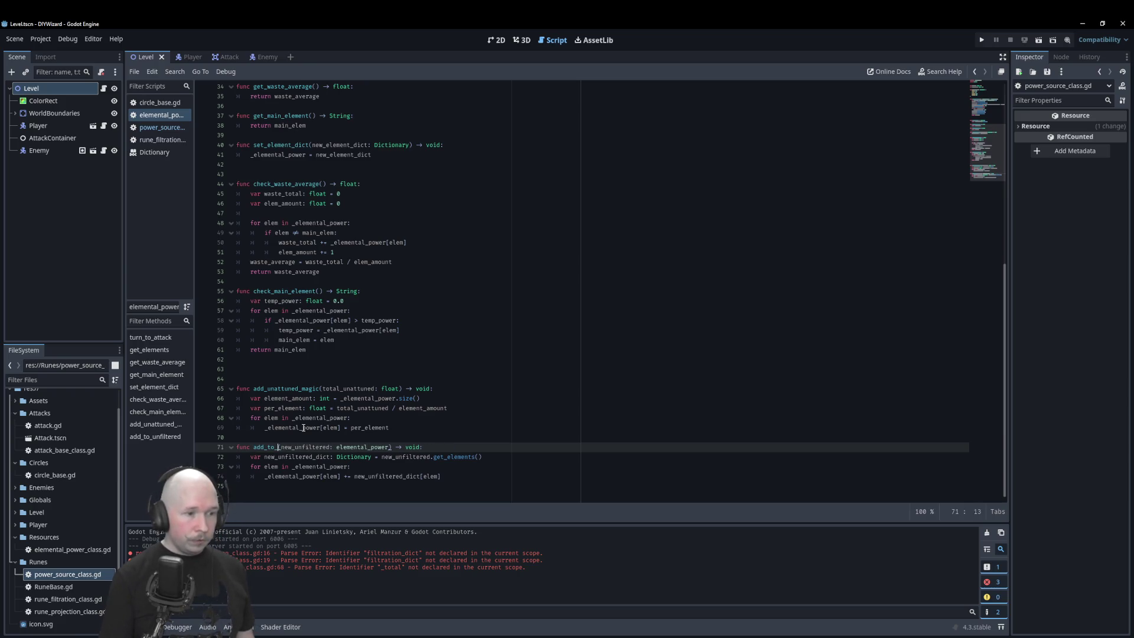
type("power")
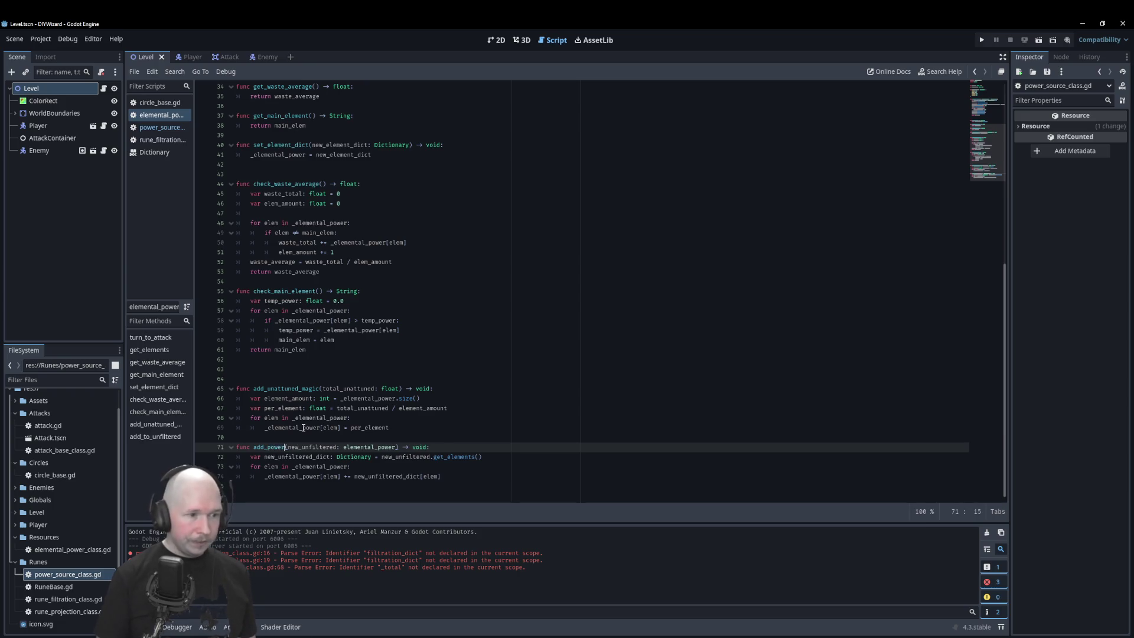
key("Delete")
key("Delete")
key("Delete")
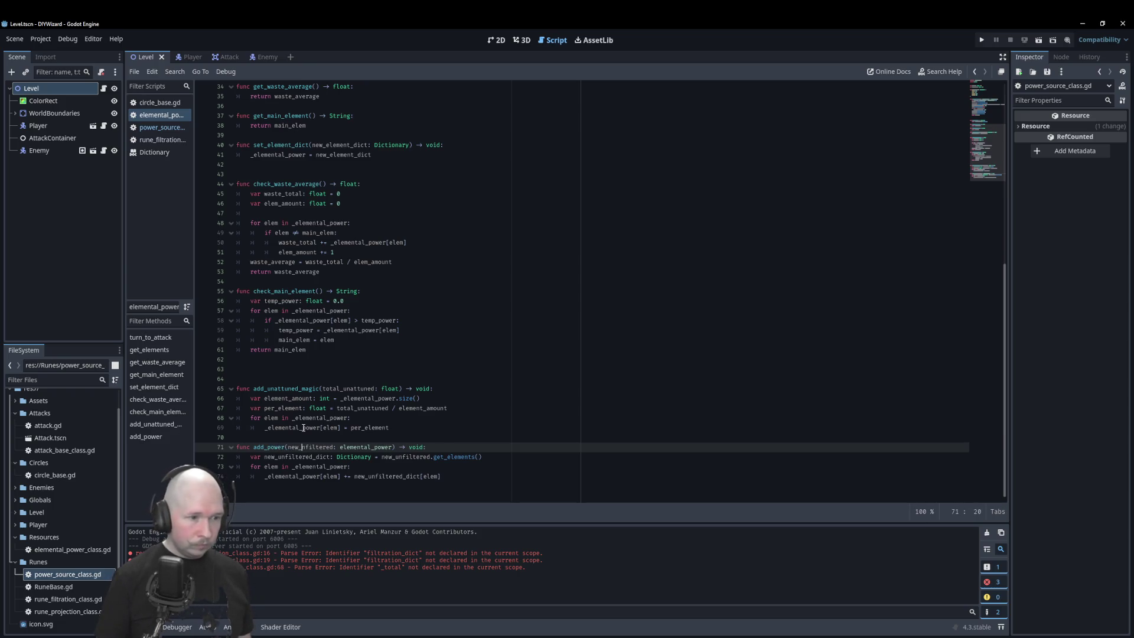
key("Delete")
key("Delete")
key("Delete")
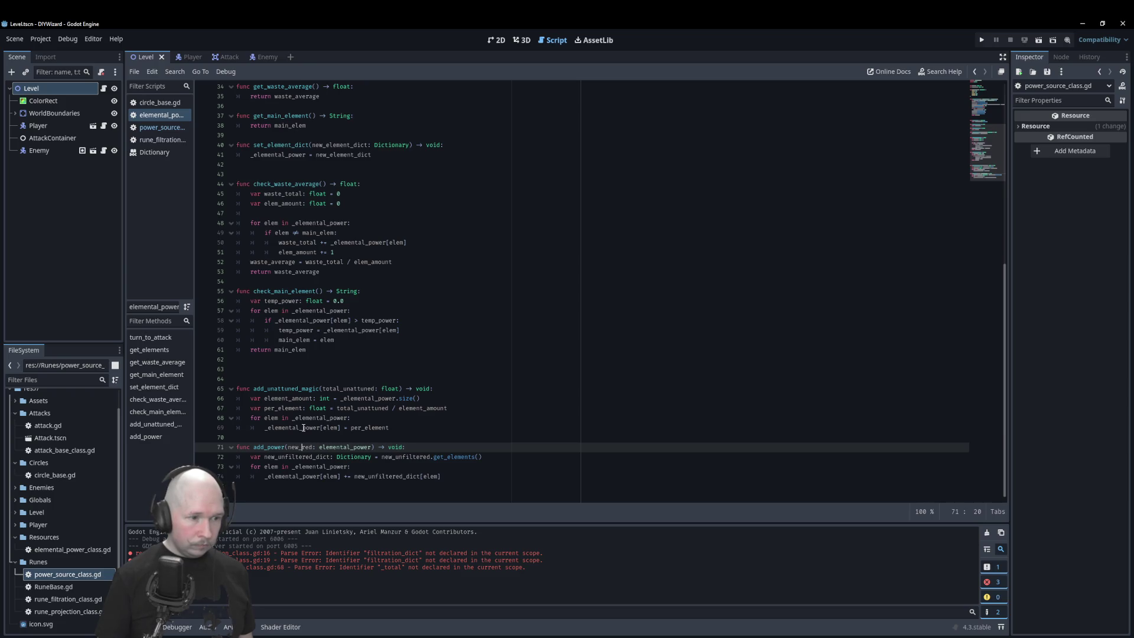
type("power")
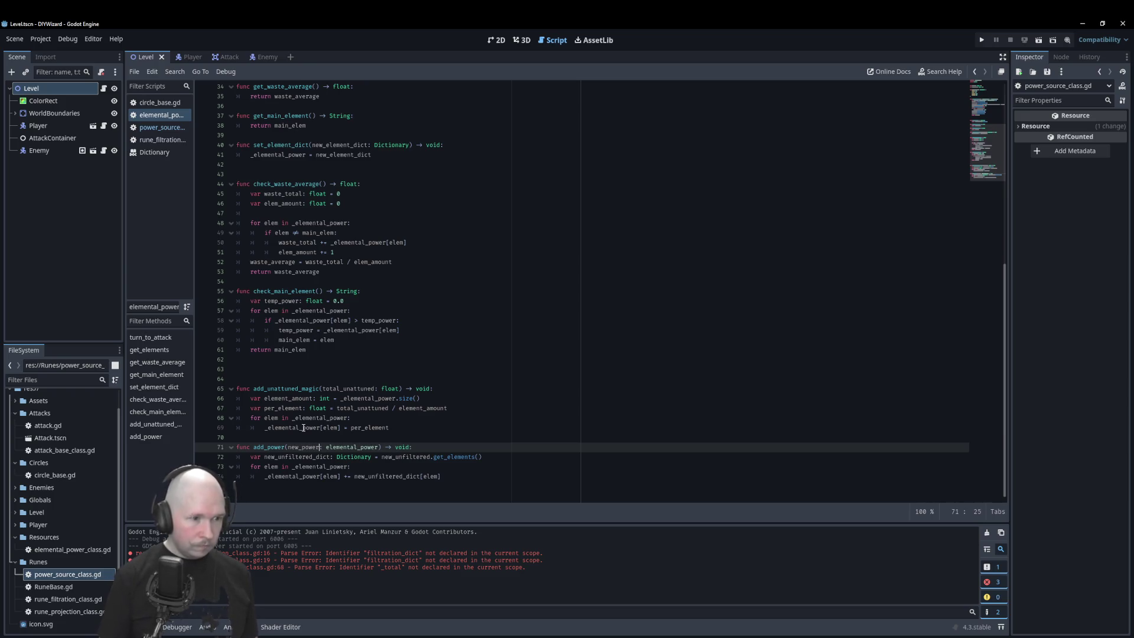
Update the body to use new_power and rename new_unfiltered_dict to new_power_dict on lines 72–74.
double_click(298, 447)
key("ctrl+c")
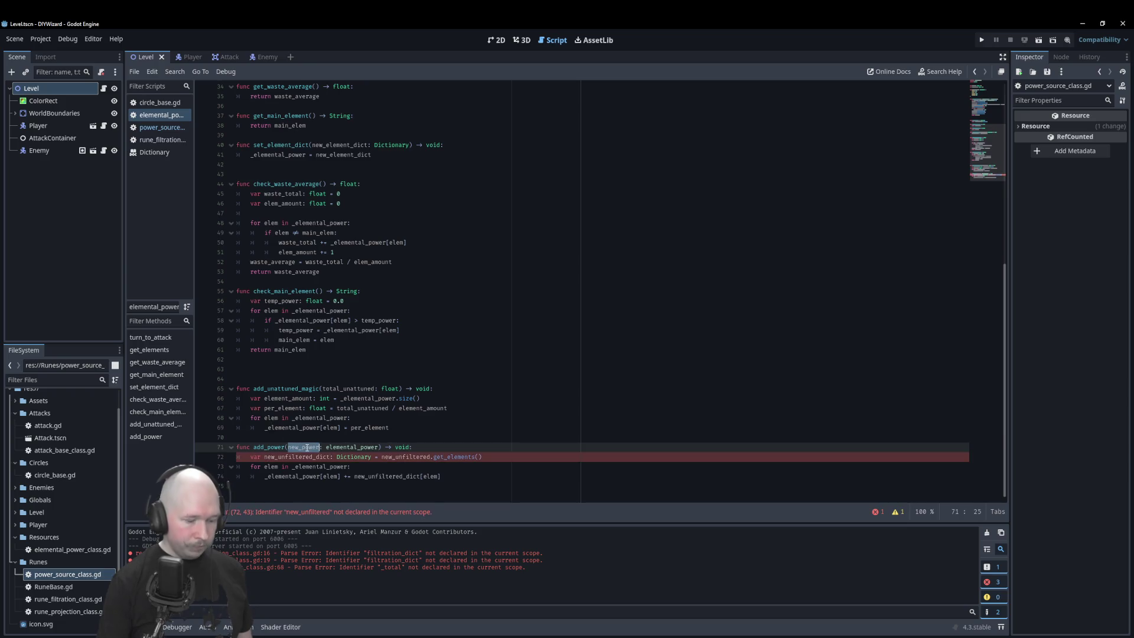
double_click(408, 456)
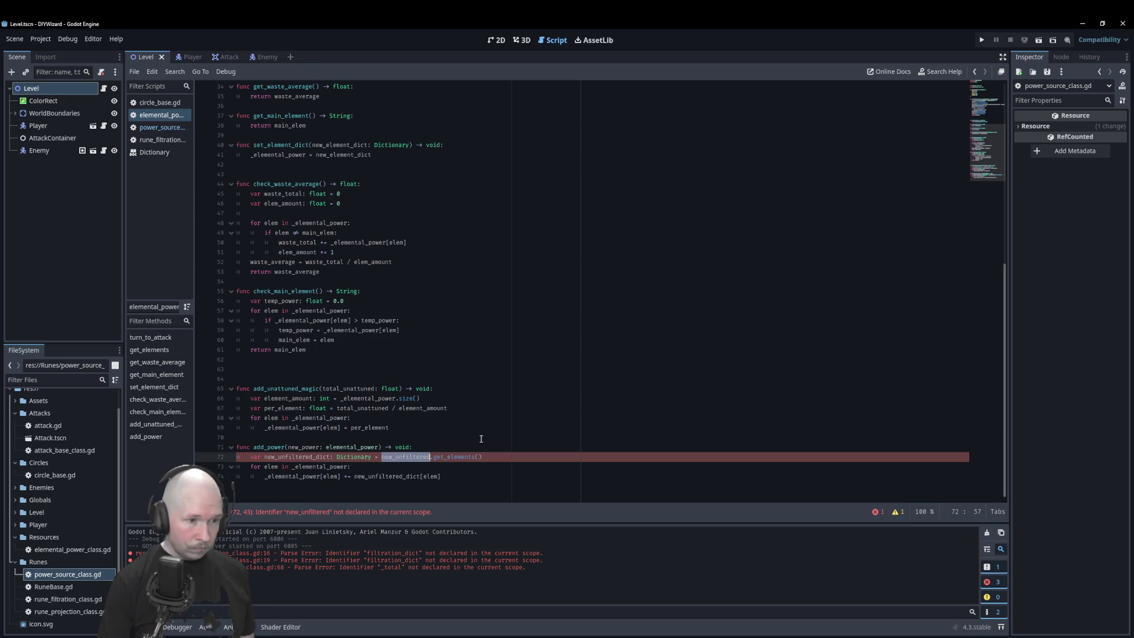
key("ctrl+v")
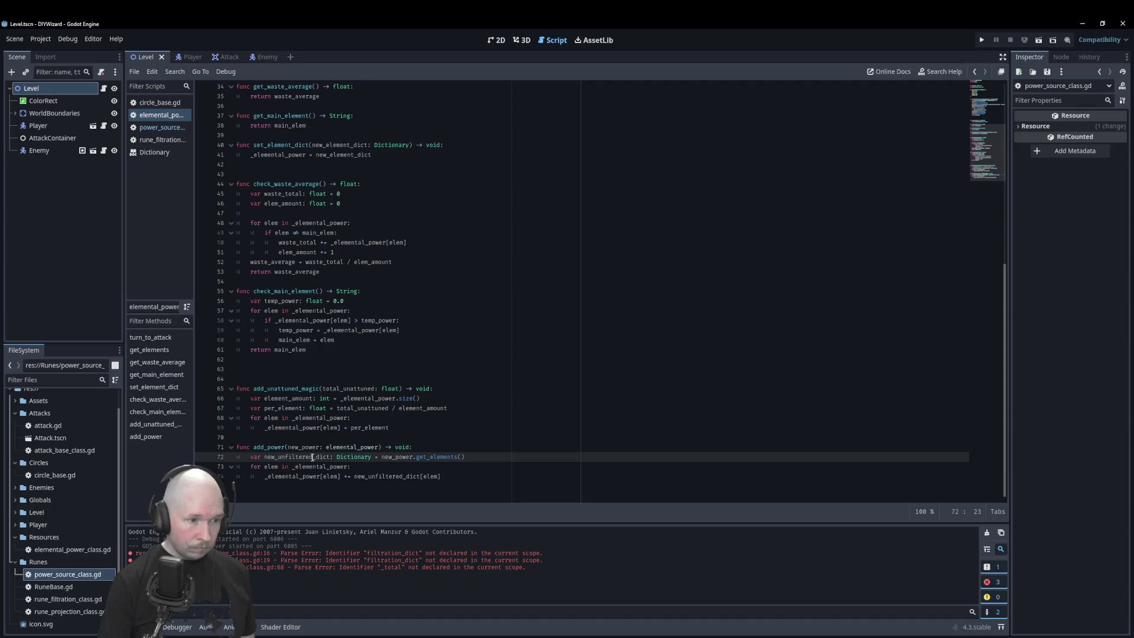
left_click_drag(313, 459, 269, 458)
type("ew_power")
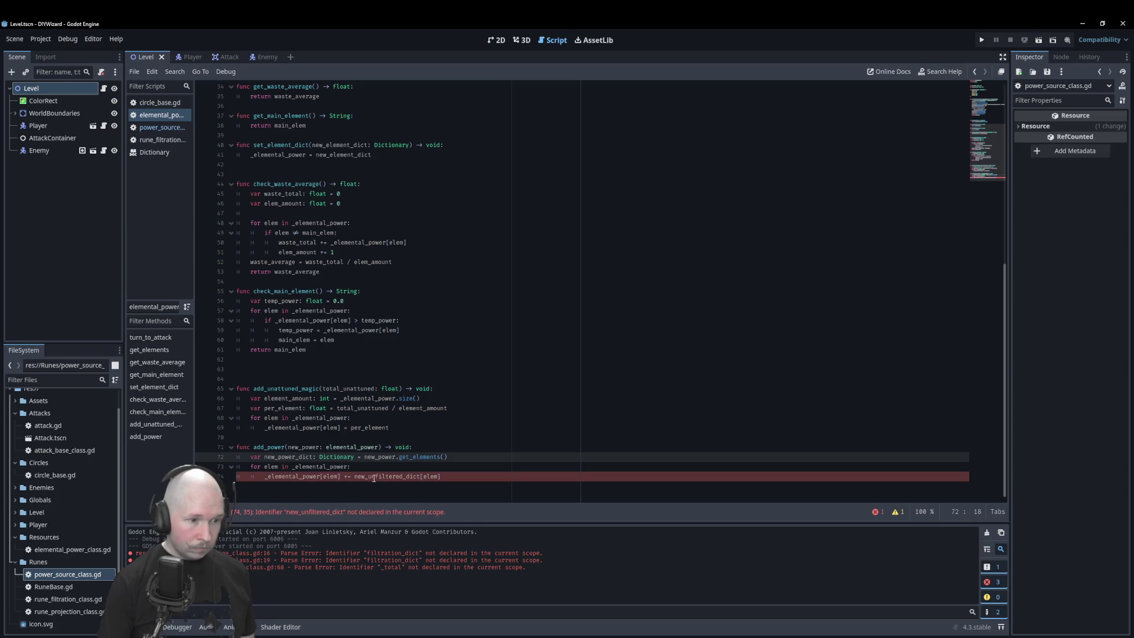
left_click_drag(403, 477, 353, 477)
type("new_power")
left_click(441, 439)
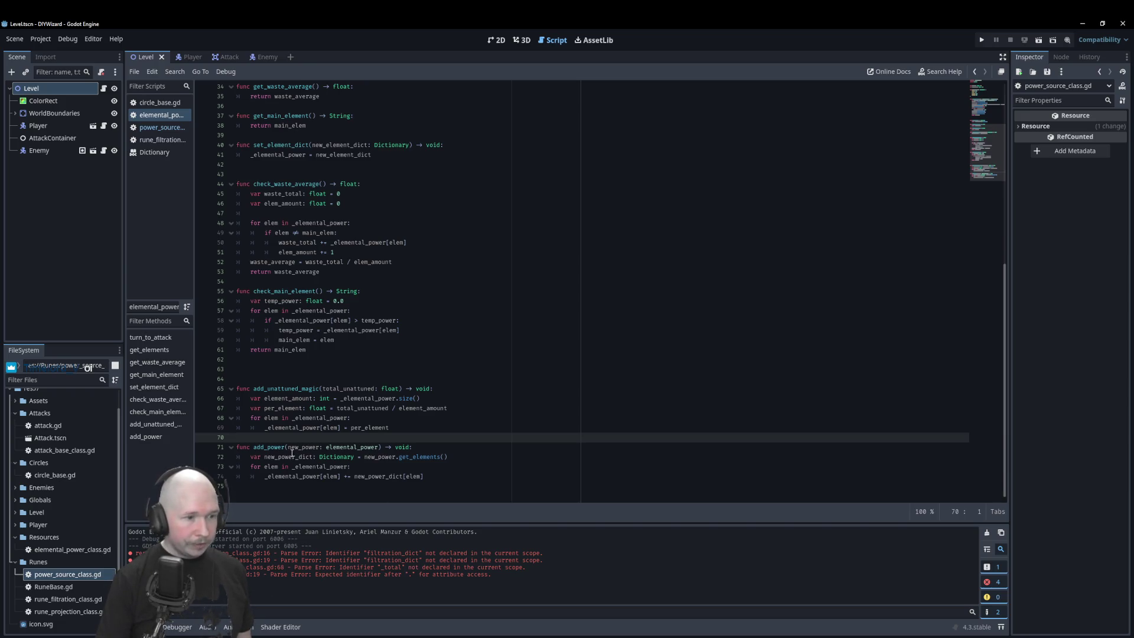
In power_source_class.gd, complete line 19 with .add_power(input_power).
left_click(160, 128)
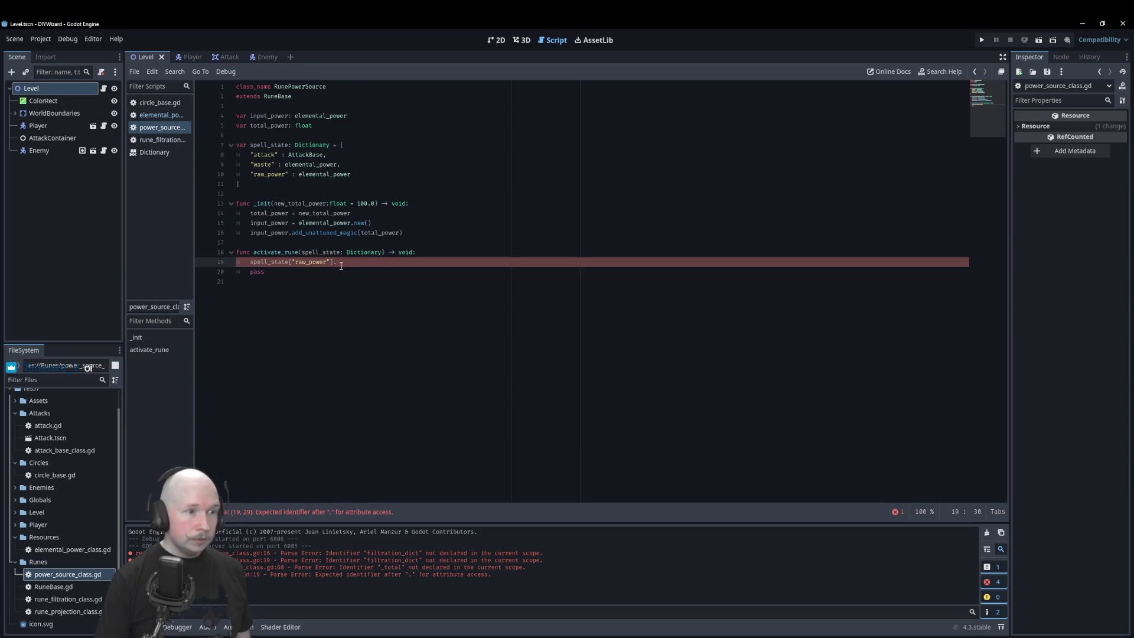
type("add_power")
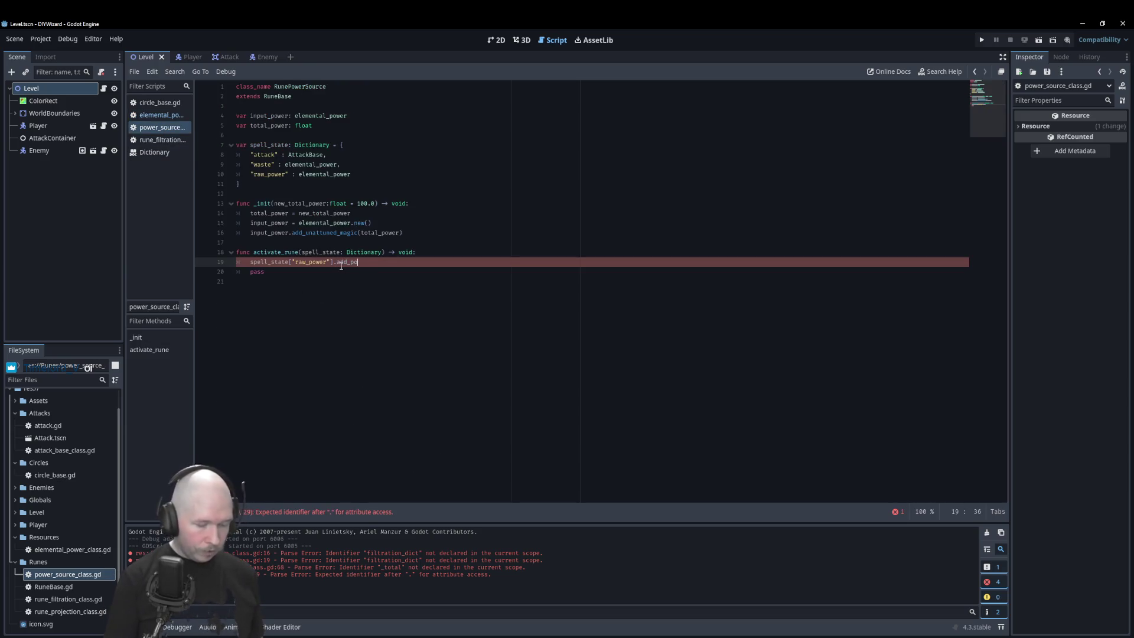
type("(")
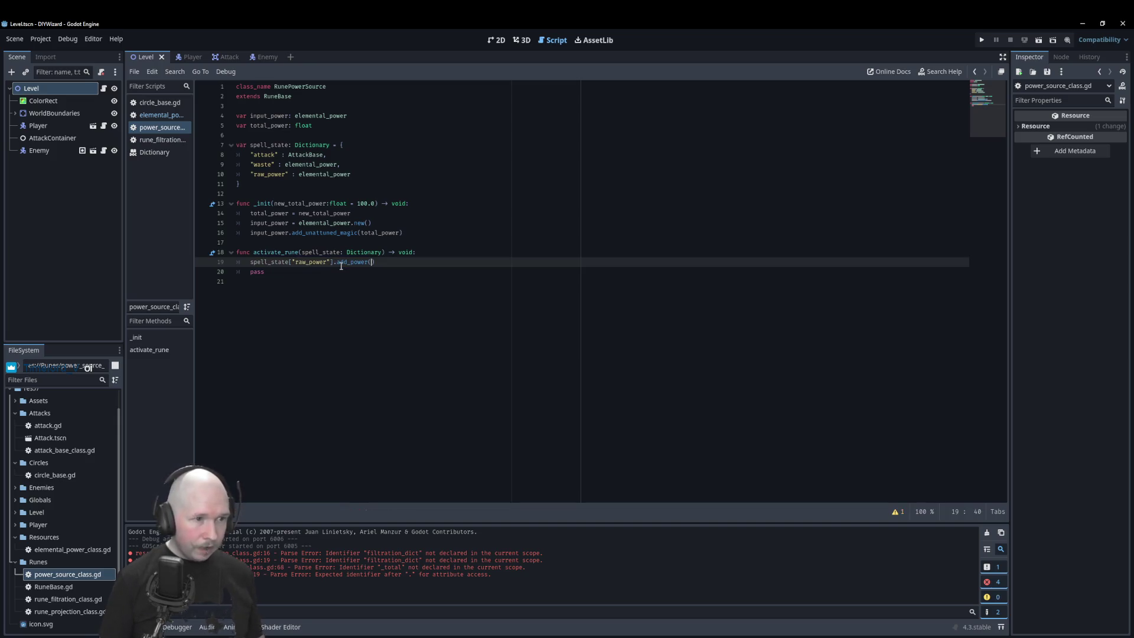
type("input")
key("Return")
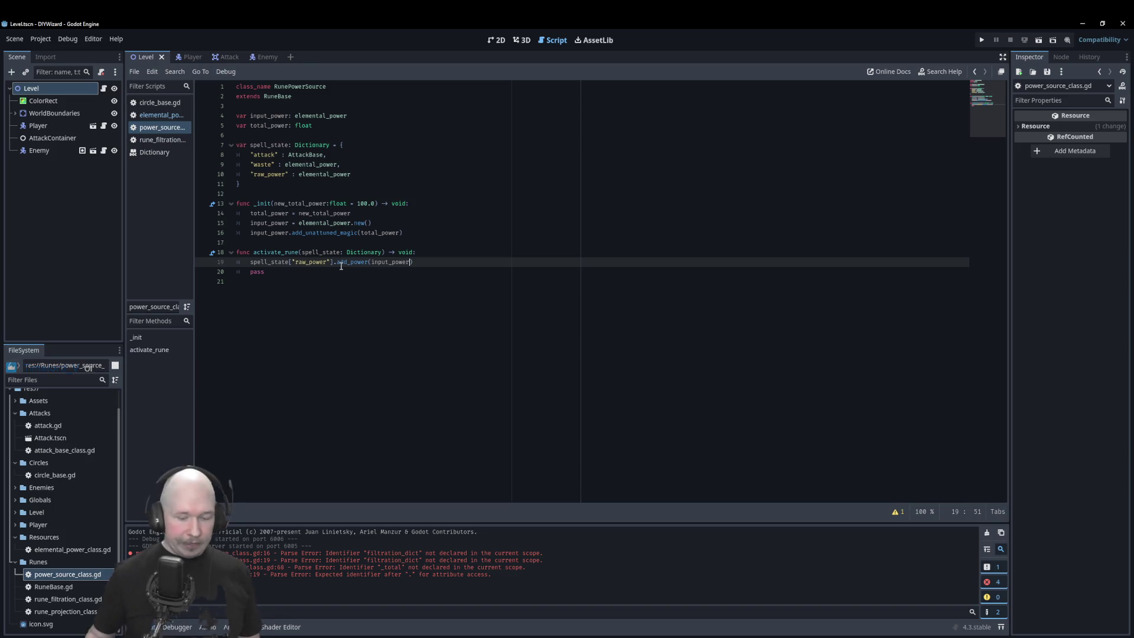
Delete the placeholder pass line and the trailing empty line from activate_rune.
left_click(272, 275)
triple_click(272, 275)
key("BackSpace")
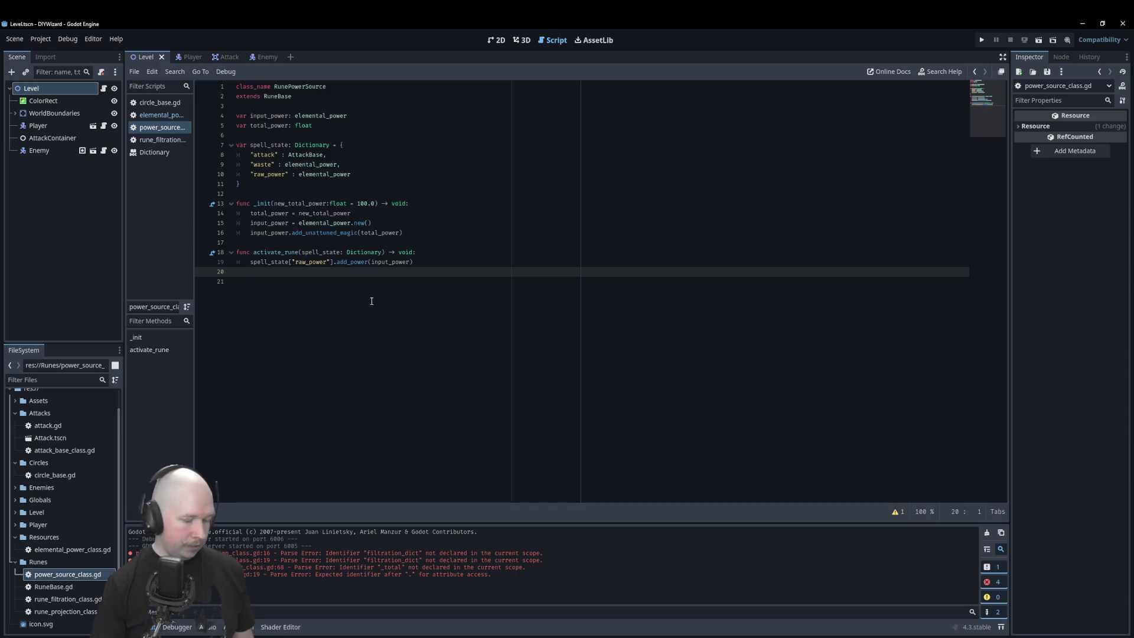
key("Delete")
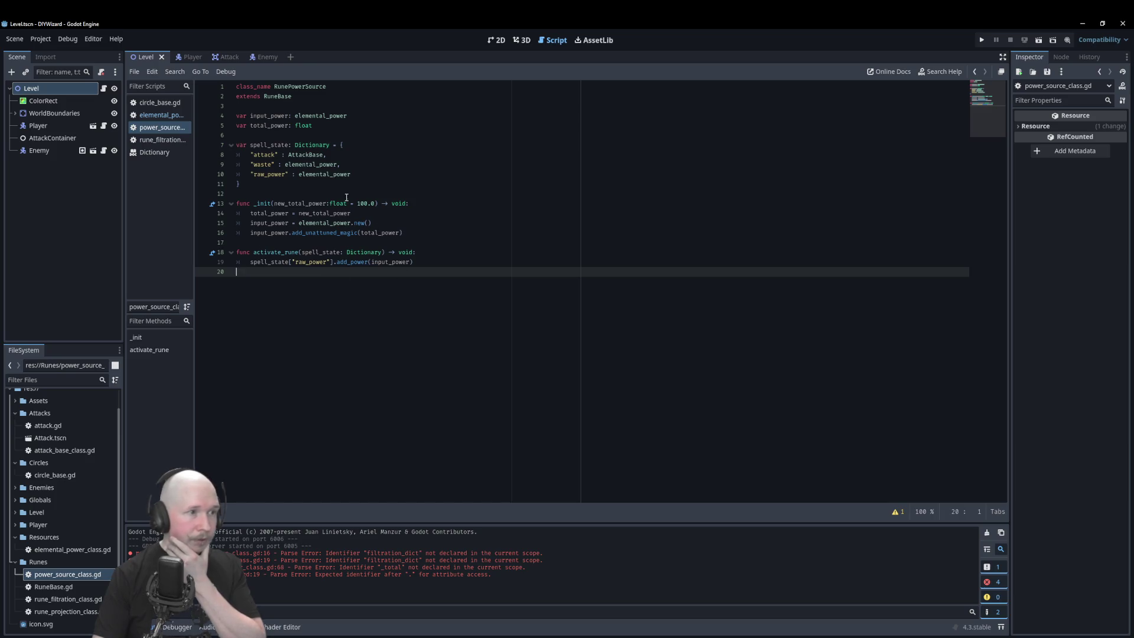
Switch to circle_base.gd to view get_attack calling activate_rune(spell_state).
left_click(159, 102)
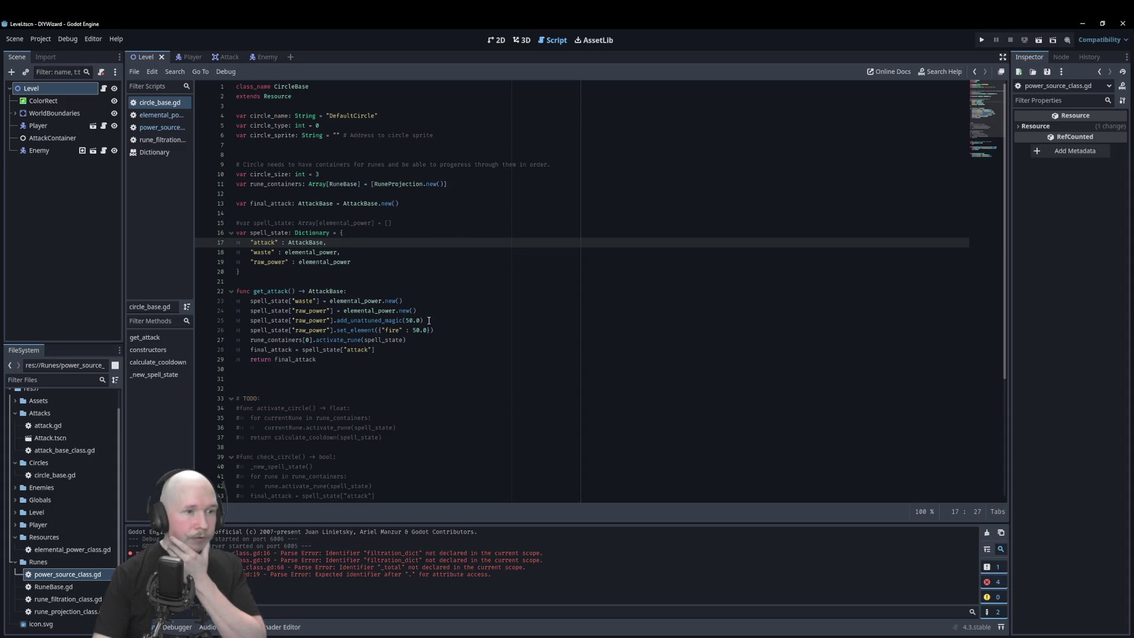
left_click(162, 115)
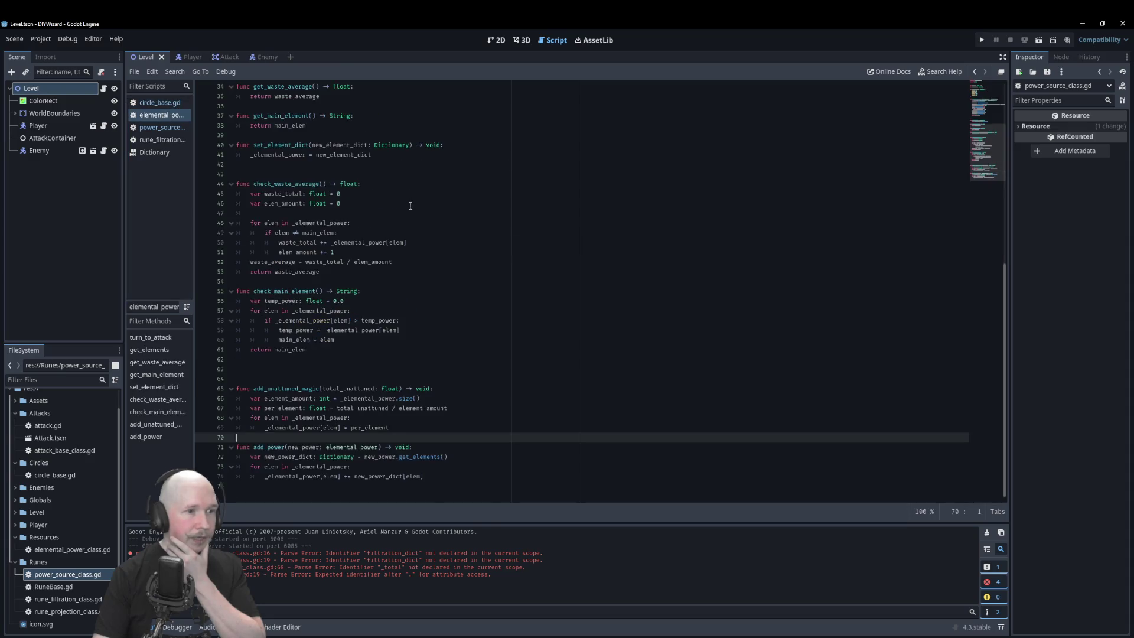
scroll(307, 252, "up", 10)
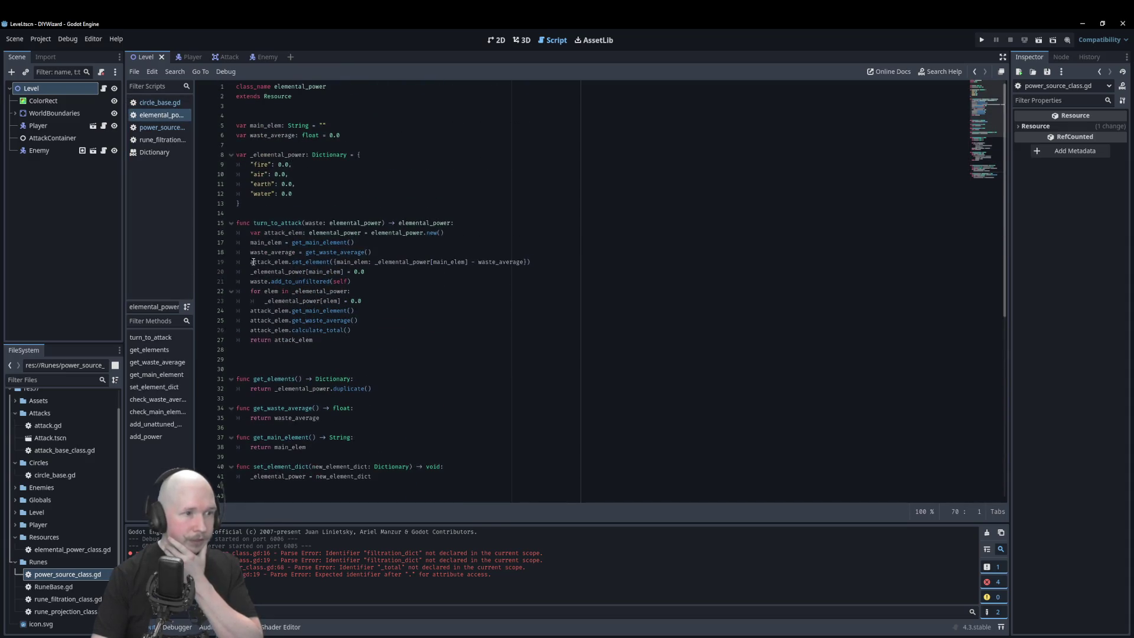
left_click(160, 139)
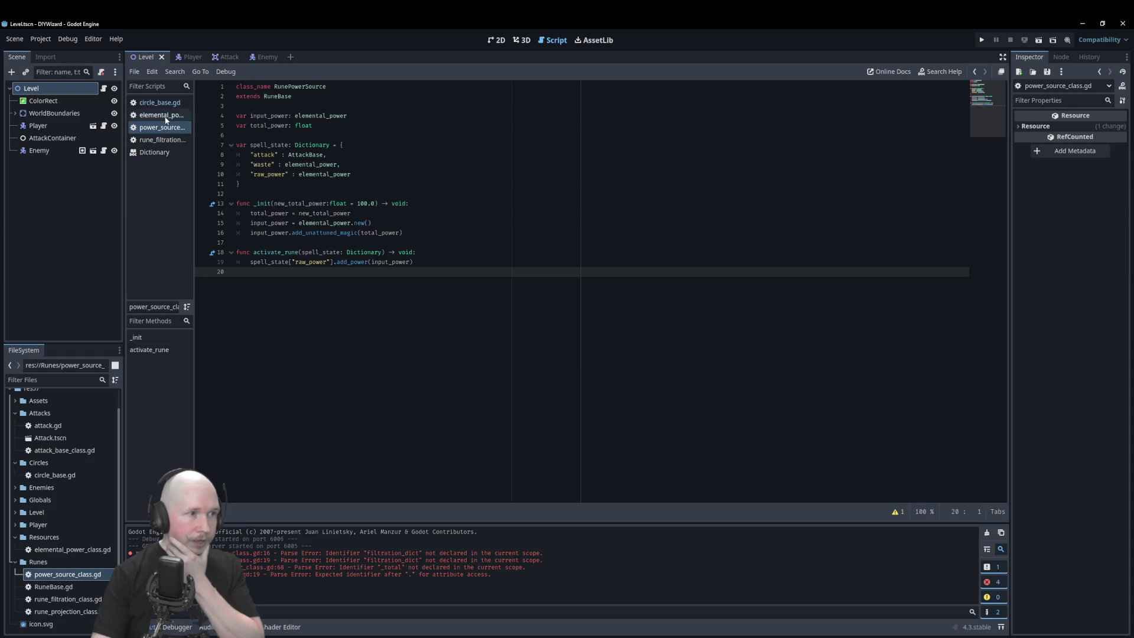
left_click(168, 104)
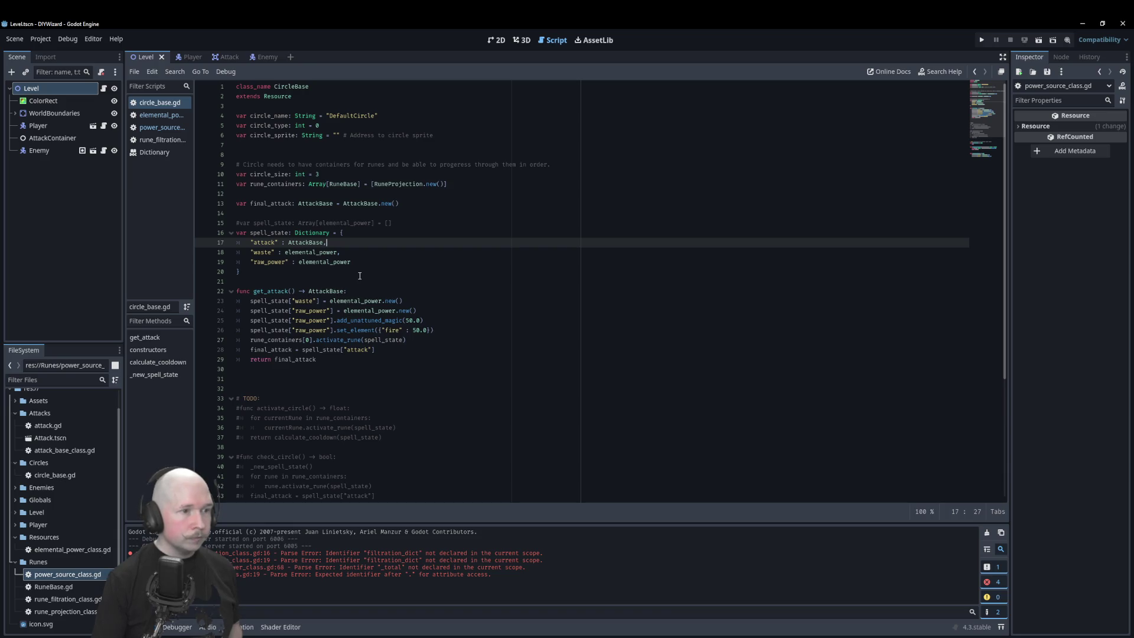
left_click(540, 282)
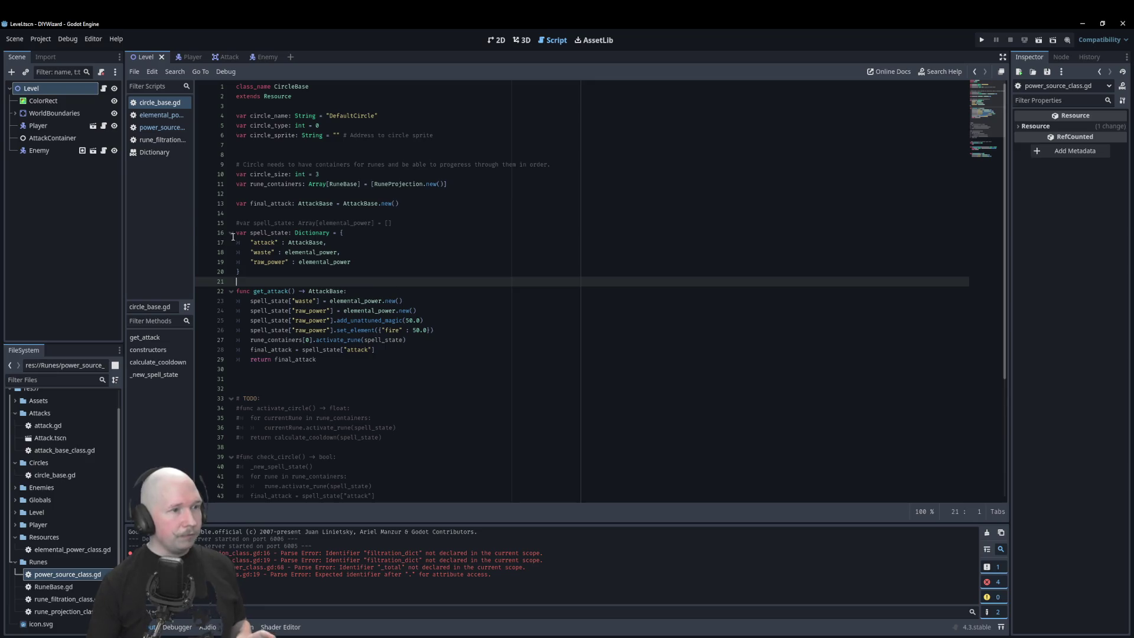
double_click(312, 201)
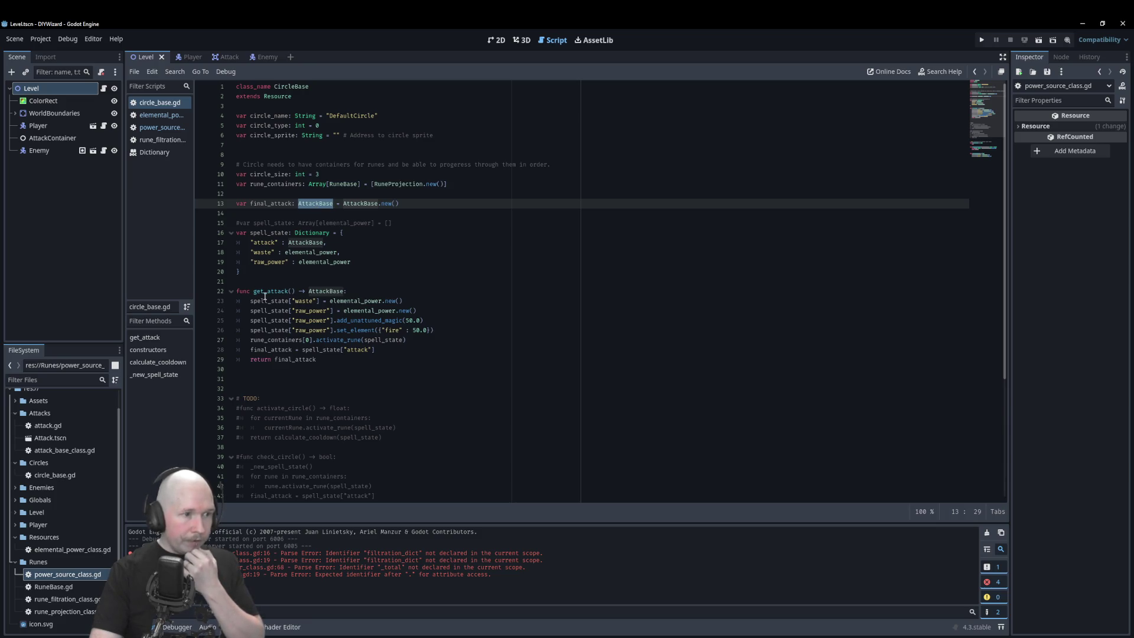
left_click(278, 205)
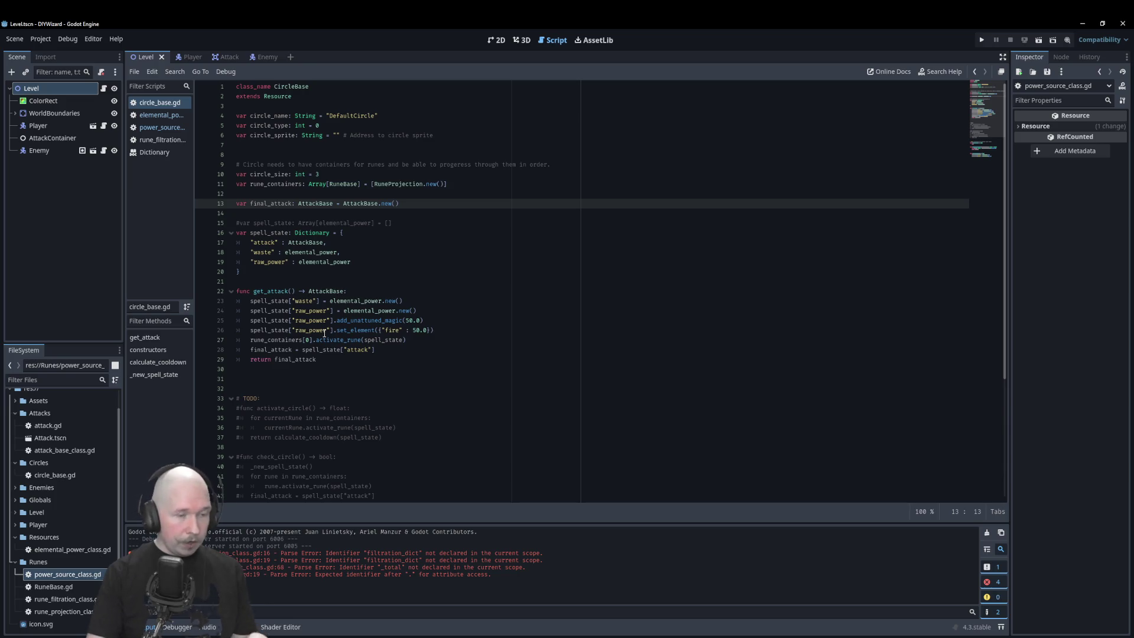
scroll(442, 345, "down", 2)
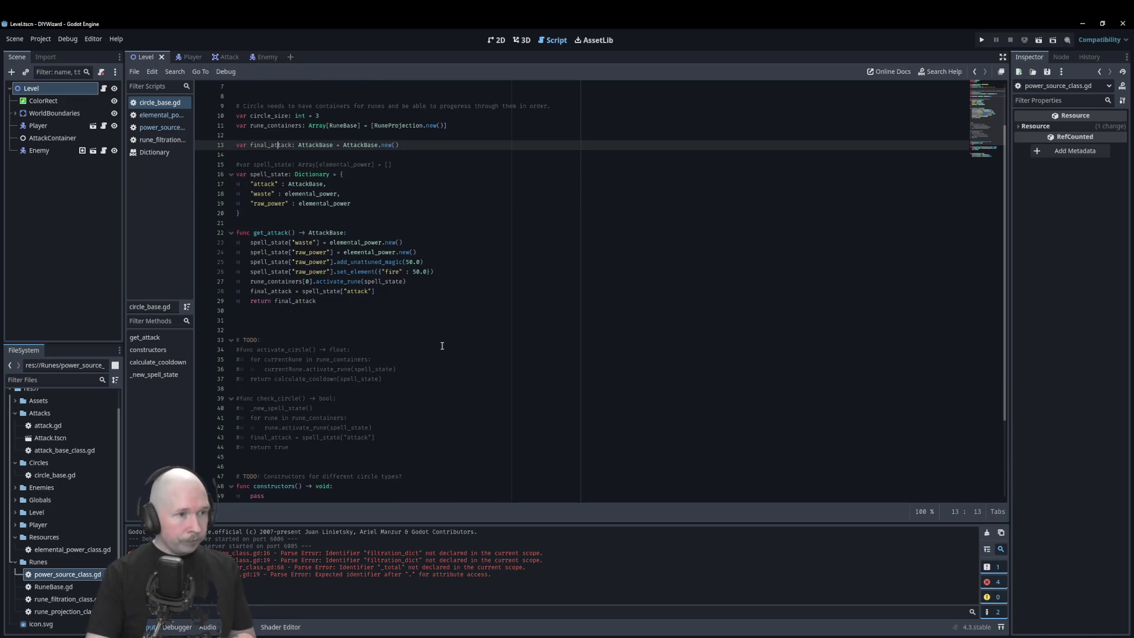